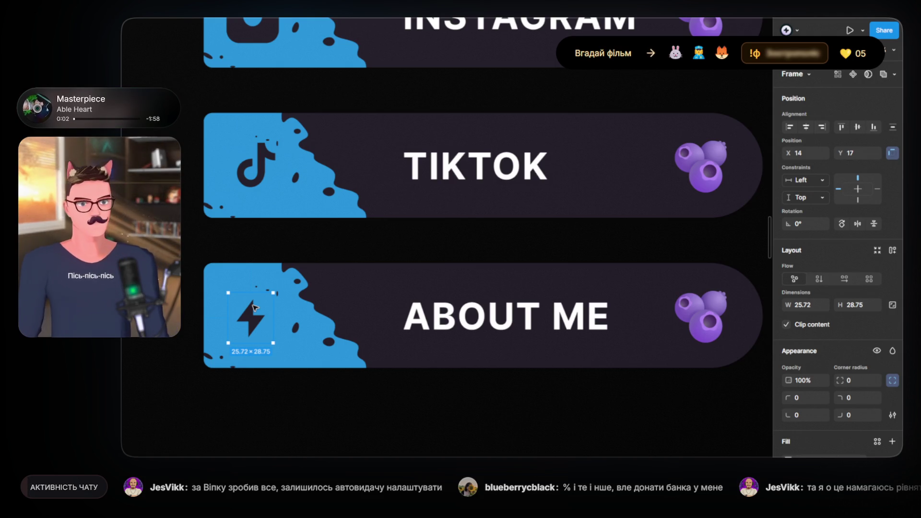
- Resize the lightning icon frame to 34×38 and give it a corner radius of 16
mouse_move(259, 298)
left_mouse_down()
mouse_move(259, 277)
mouse_move(261, 326)
left_mouse_up()
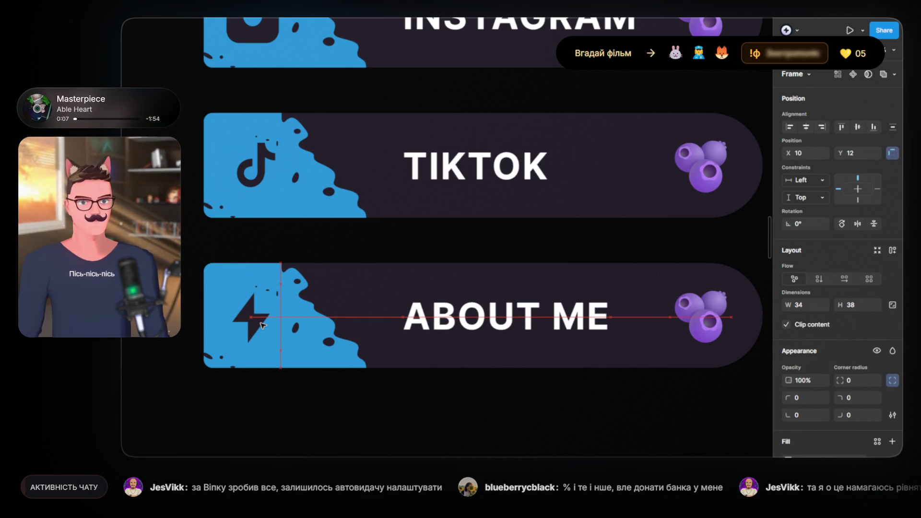
left_click(856, 380)
type("416")
key("Return")
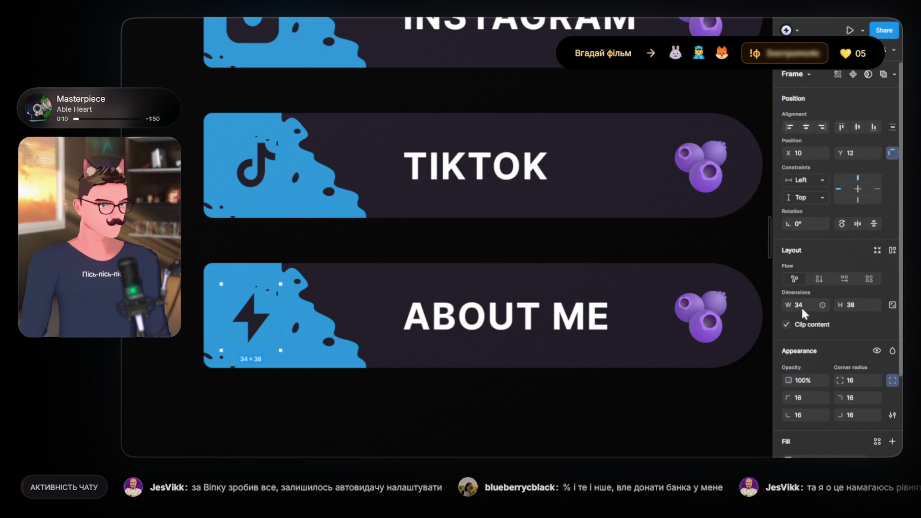
- Resize the lightning vector inside the frame to 24×32 with slightly rounded corners
double_click(258, 324)
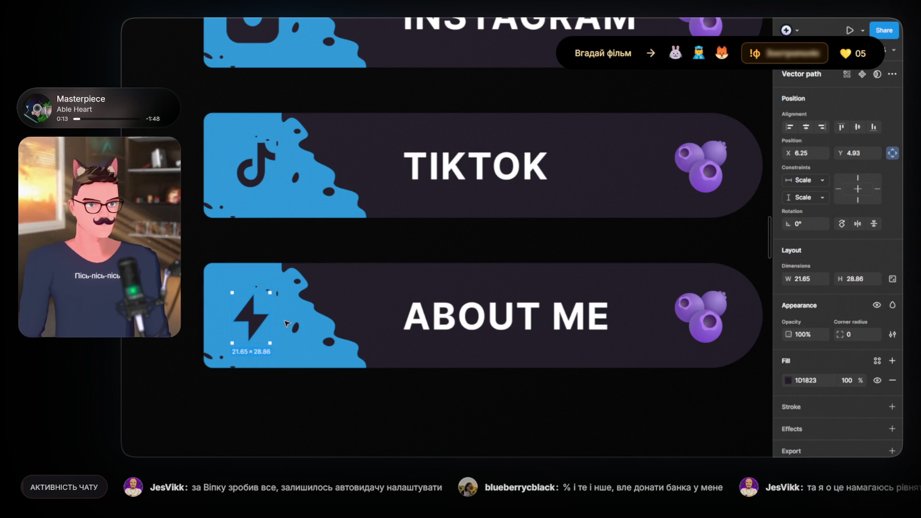
mouse_move(864, 333)
left_mouse_down()
mouse_move(871, 331)
mouse_move(854, 333)
left_mouse_up()
left_click_drag(255, 292, 256, 287)
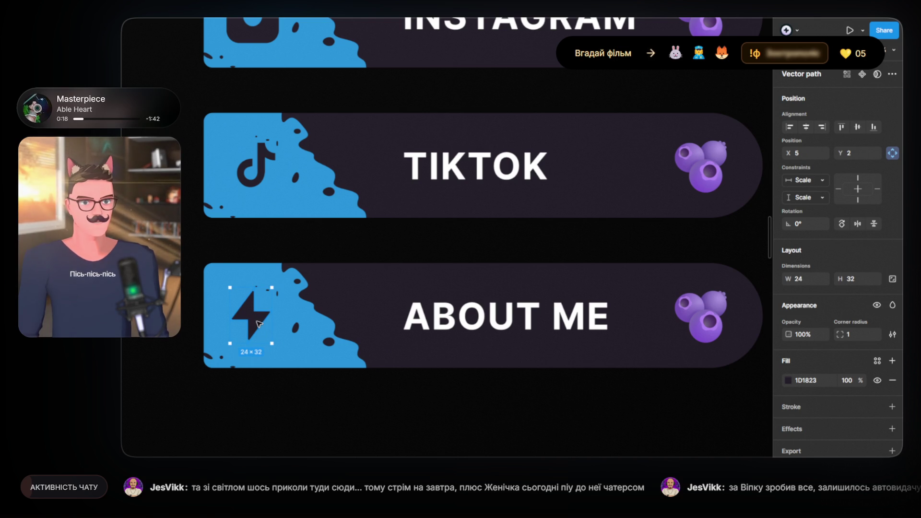
double_click(492, 320)
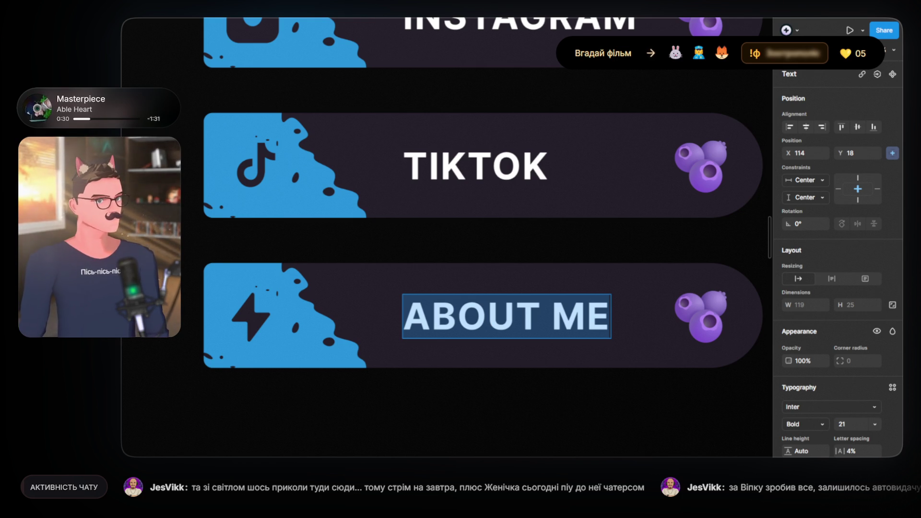
key("Escape")
- Relabel the bottom ABOUT ME button as COMMANDS
scroll(449, 287, "down", 5)
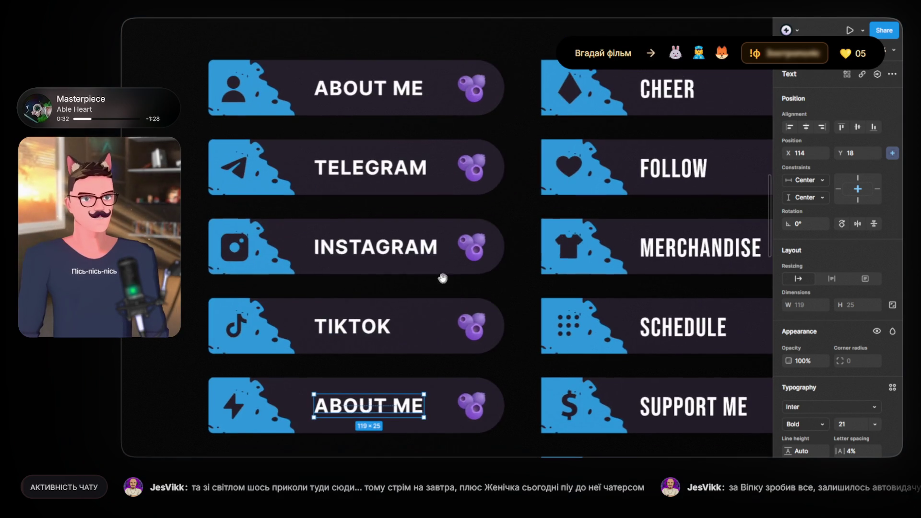
scroll(428, 247, "down", 1)
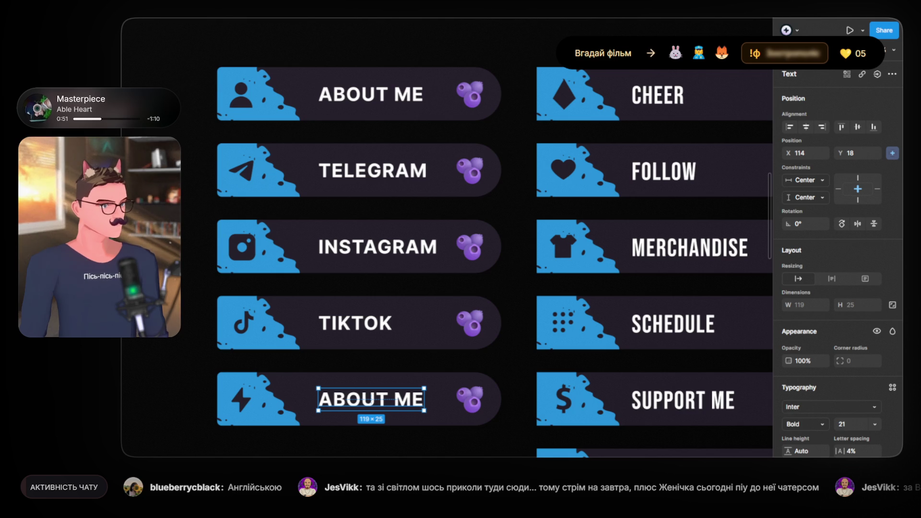
double_click(387, 395)
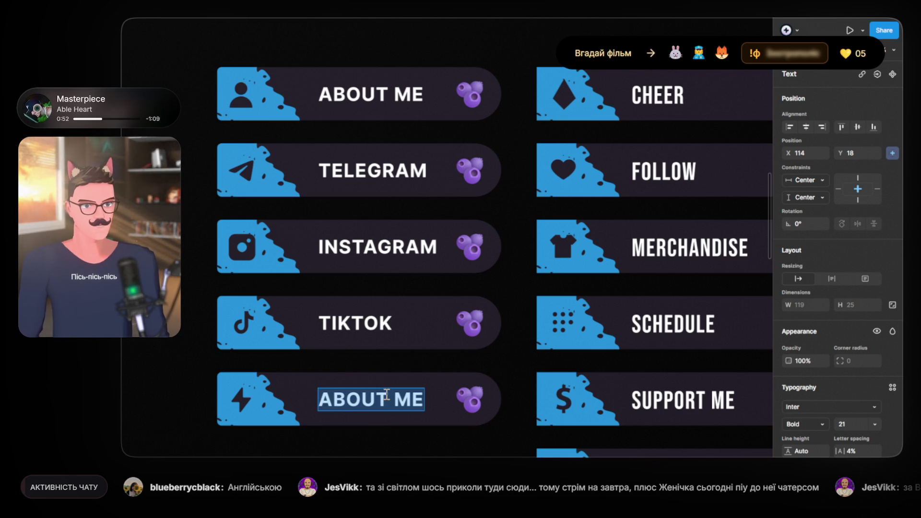
type("COMMANDS")
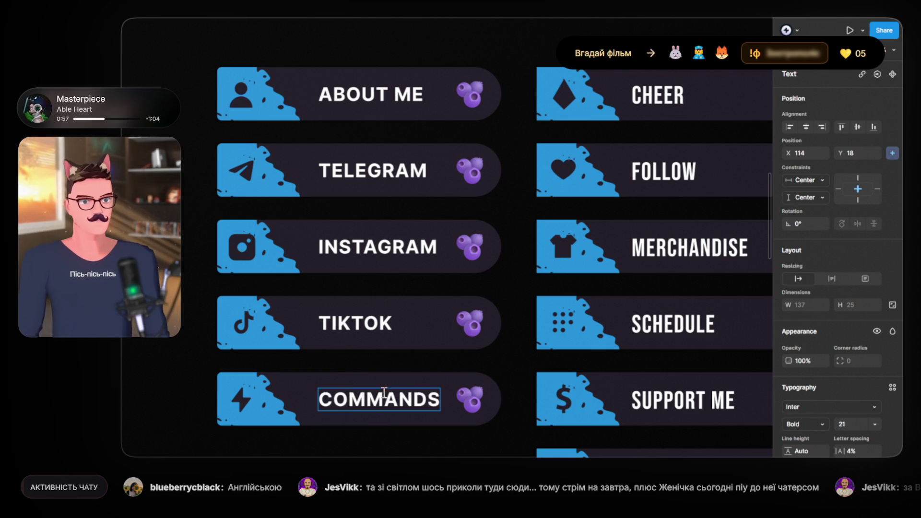
key("Escape")
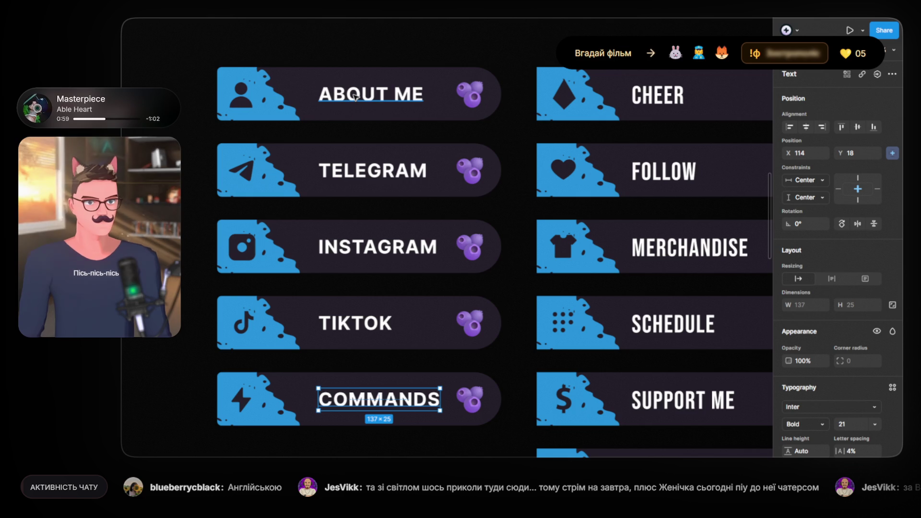
- Move the five left-column labels from ABOUT ME to COMMANDS left to X 105
left_click(355, 97)
left_click(361, 173, "shift")
left_click(362, 247, "shift")
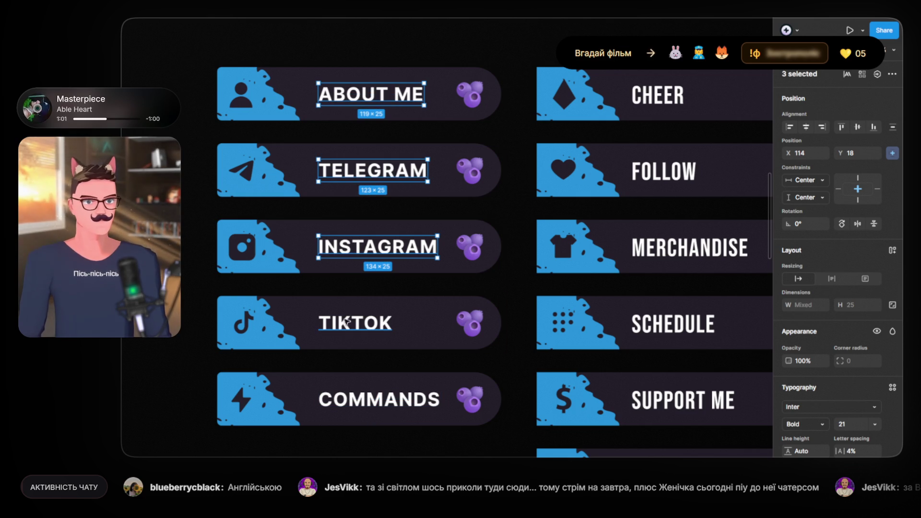
left_click(348, 319, "shift")
left_click(364, 401, "shift")
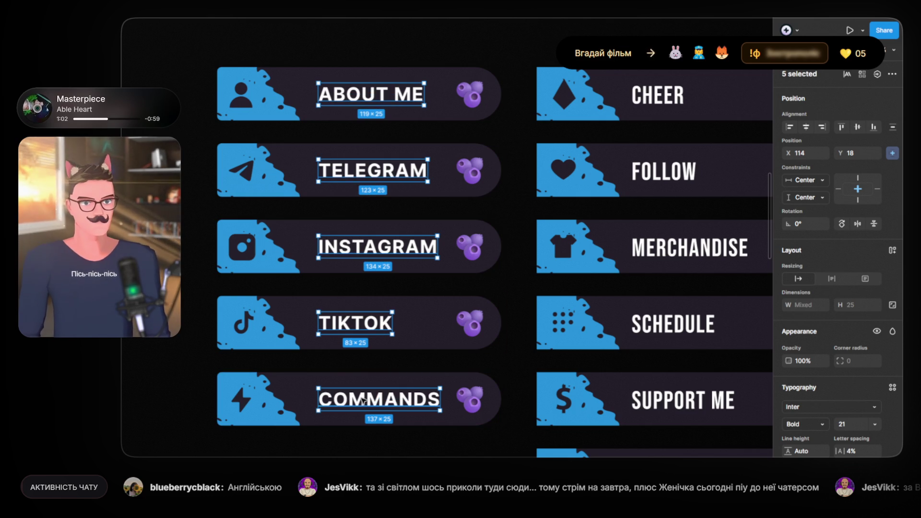
key("shift+Left")
key("Right")
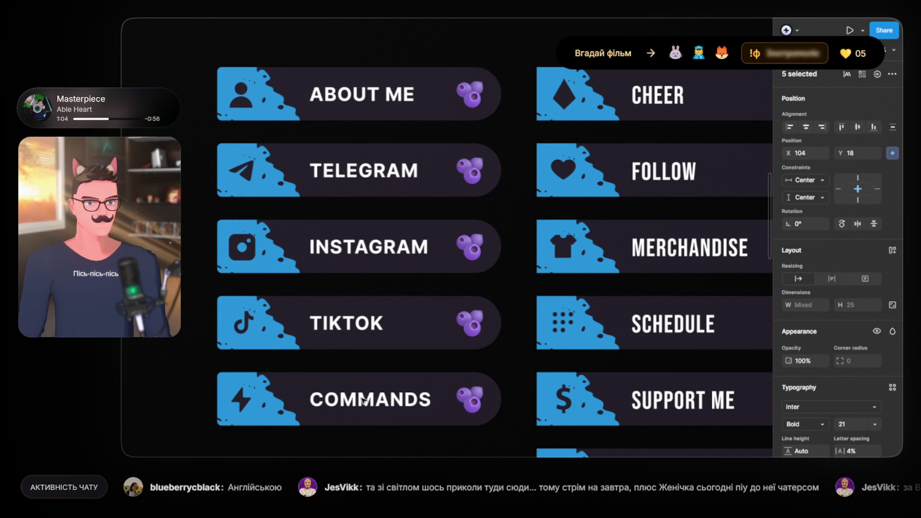
- Duplicate the COMMANDS button below the original
scroll(379, 371, "right", 1)
left_click(379, 371)
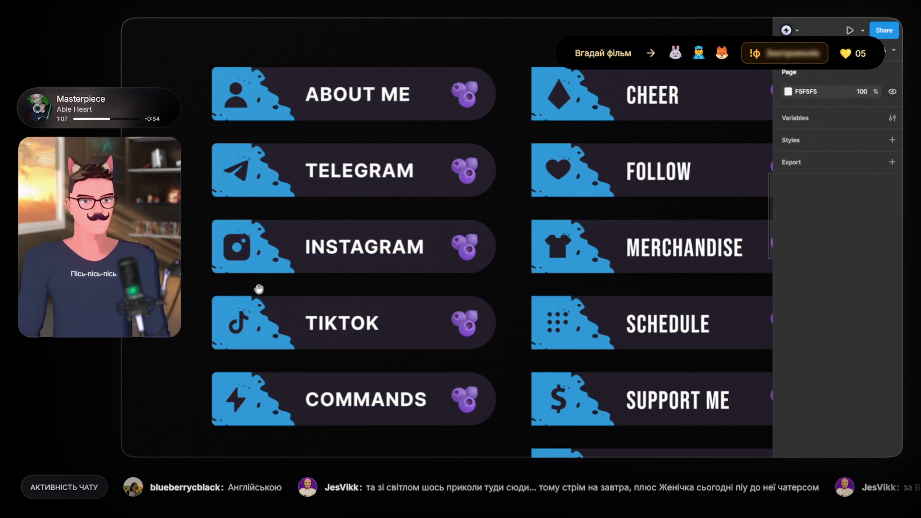
scroll(247, 217, "down", 3)
left_click_drag(241, 204, 250, 277)
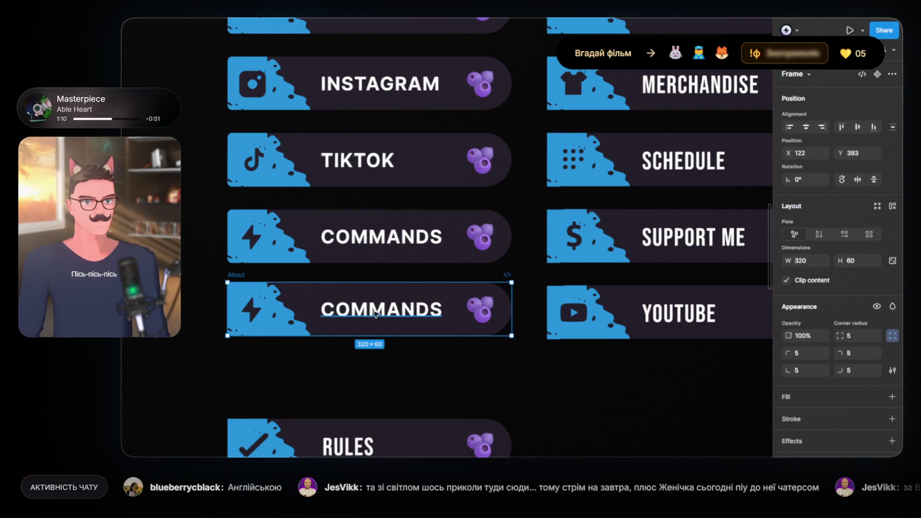
- Change the copied button's label to DONATION, correcting the accidentally doubled text
double_click(381, 309)
double_click(381, 309)
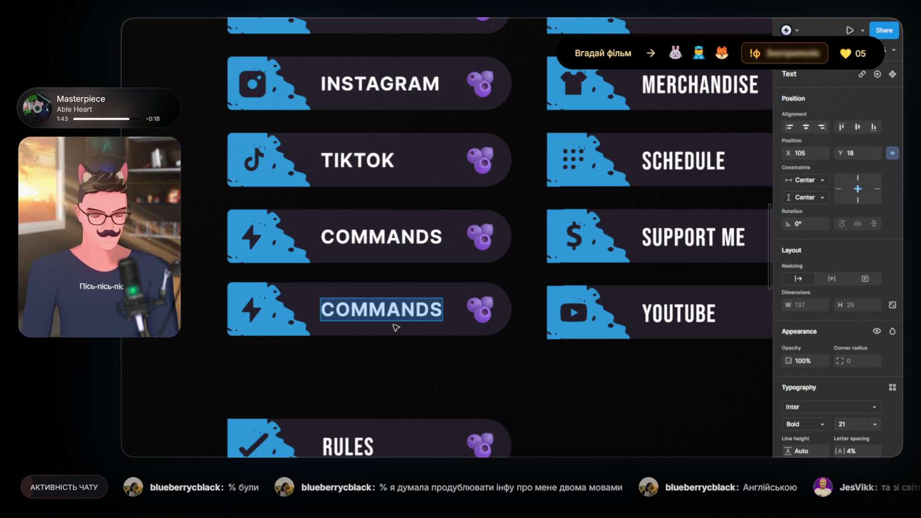
type("DONATIO")
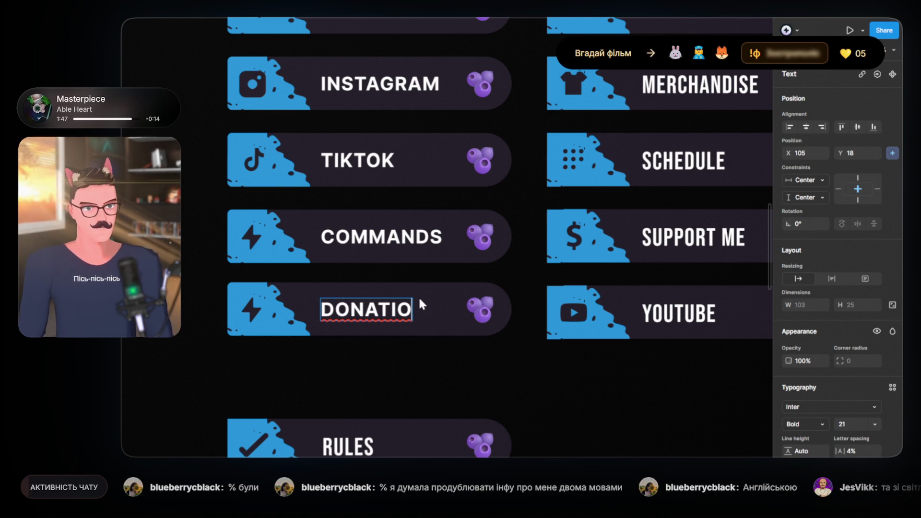
type("DONATION")
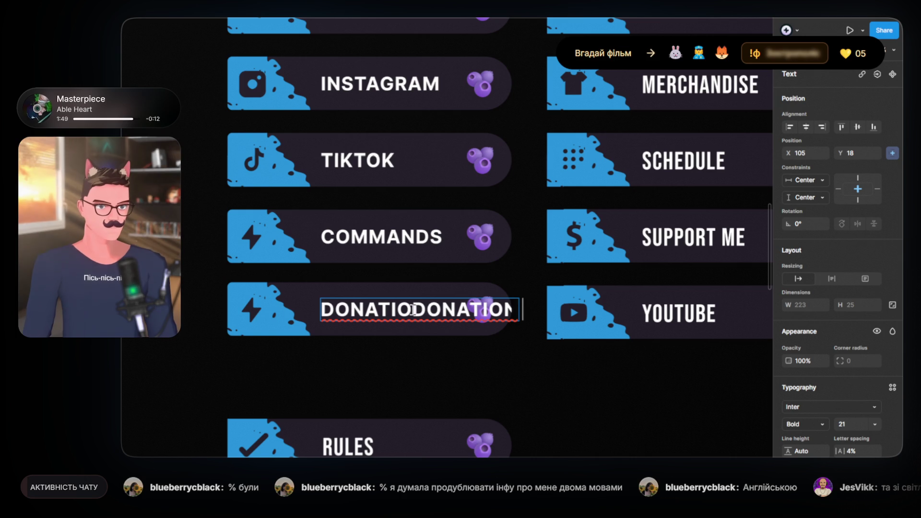
left_click_drag(412, 311, 522, 311)
type("N")
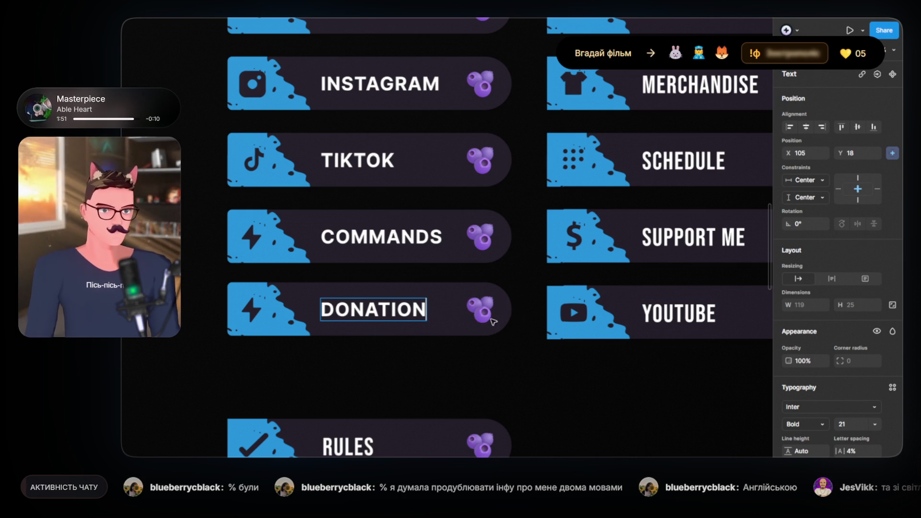
key("Escape")
left_click(374, 366)
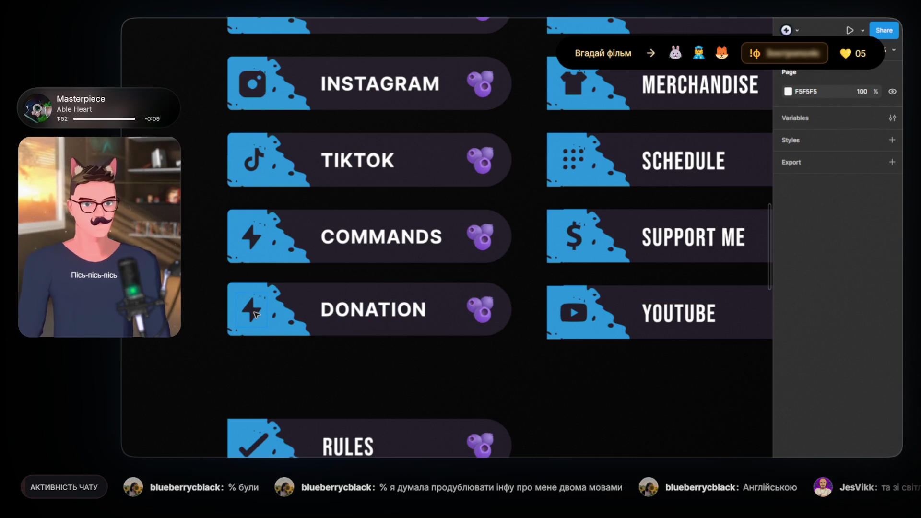
scroll(288, 320, "down", 1)
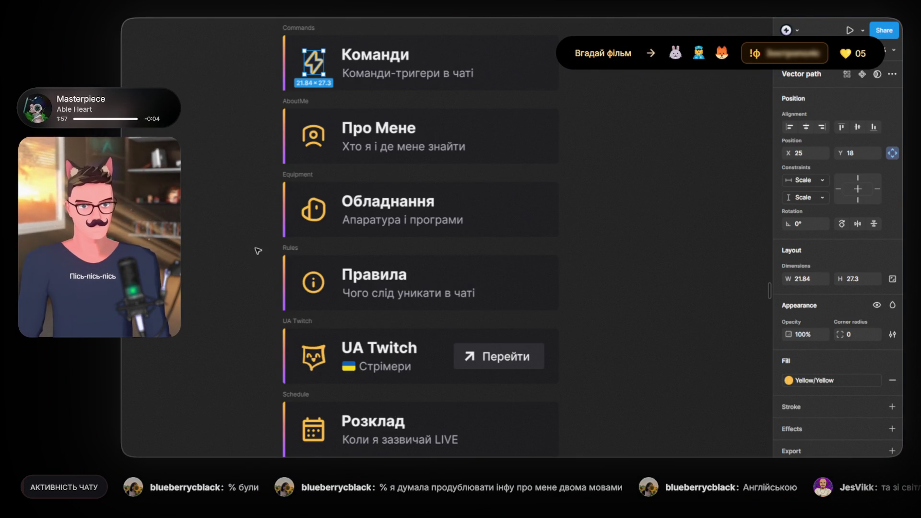
- Browse the other design frames to find the hand-and-heart Підтримка icon
scroll(257, 250, "down", 3)
scroll(258, 250, "down", 5)
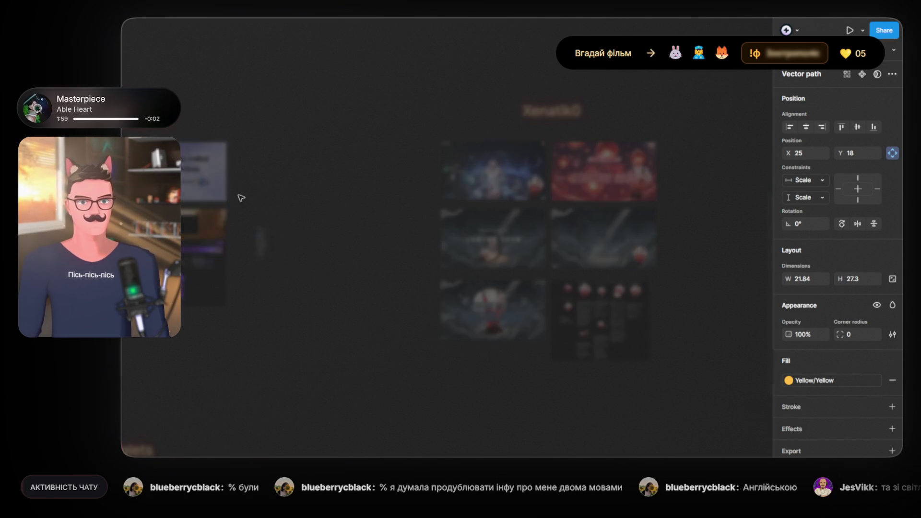
left_click(268, 193)
scroll(311, 142, "down", 2)
scroll(309, 183, "up", 3)
left_click_drag(323, 48, 336, 278)
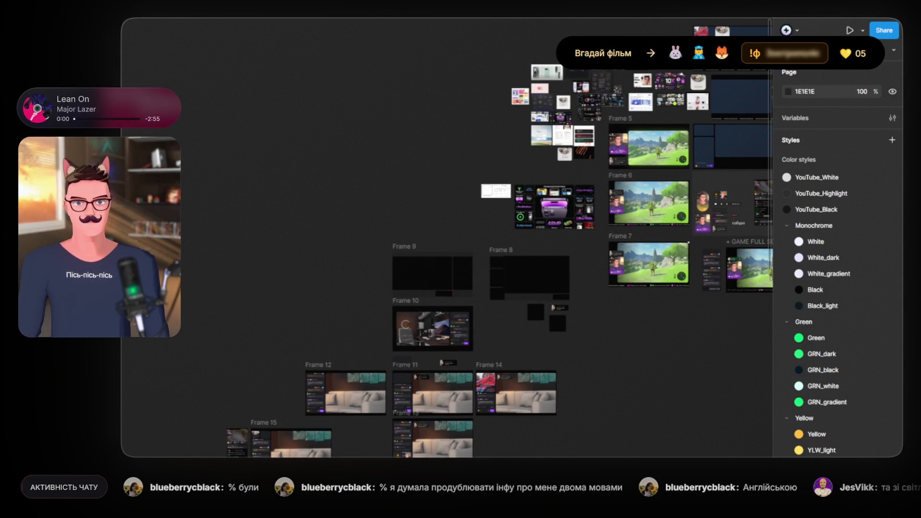
scroll(259, 197, "left", 4)
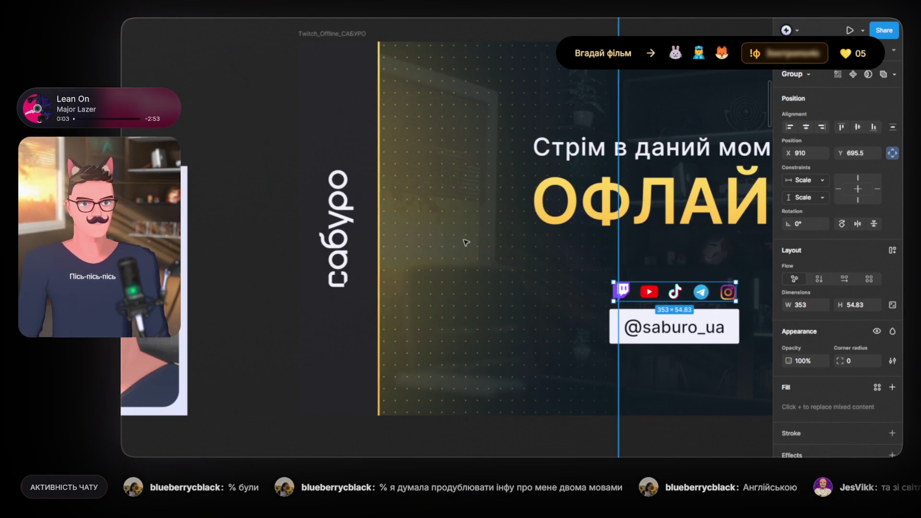
left_click(275, 184)
scroll(263, 205, "down", 5)
mouse_move(269, 288)
left_mouse_down()
mouse_move(376, 192)
mouse_move(380, 346)
left_mouse_up()
scroll(447, 228, "up", 6)
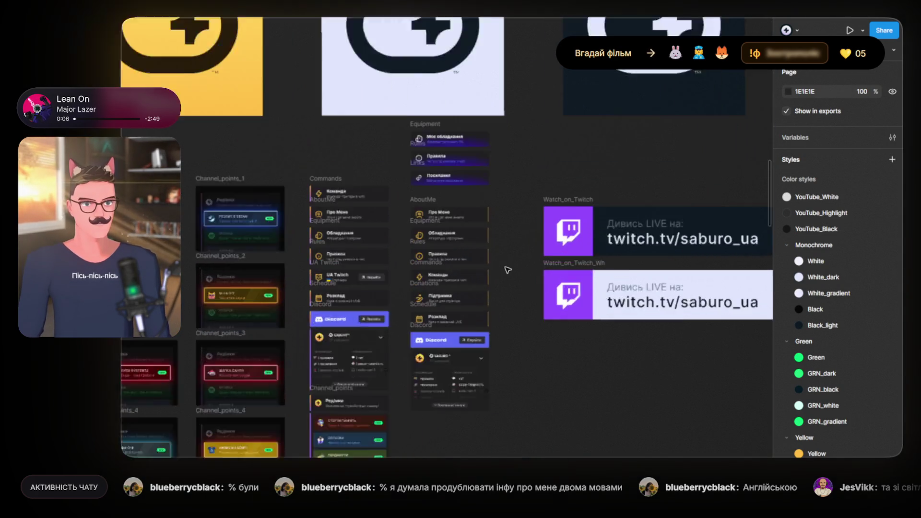
scroll(447, 228, "up", 3)
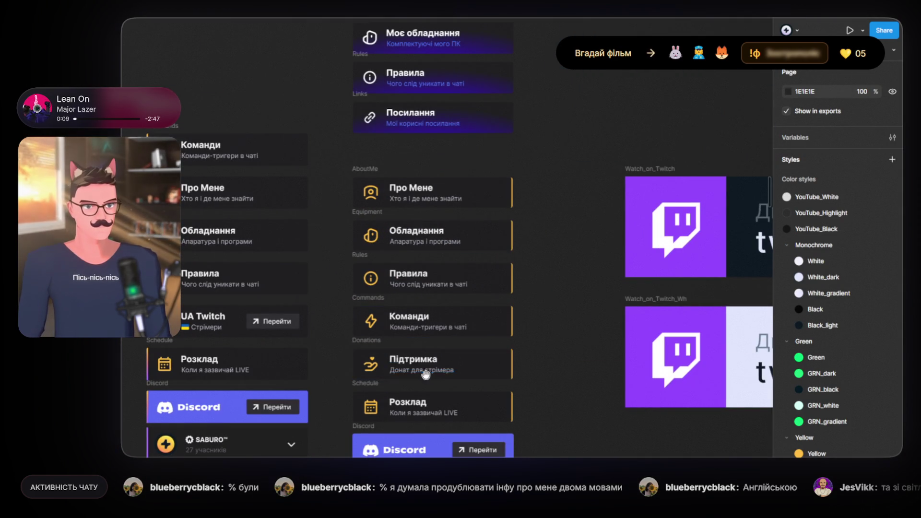
scroll(316, 234, "down", 3)
scroll(317, 234, "up", 5)
- Select the yellow hand-and-heart group sitting on the DONATION button's lightning icon
left_click(317, 252)
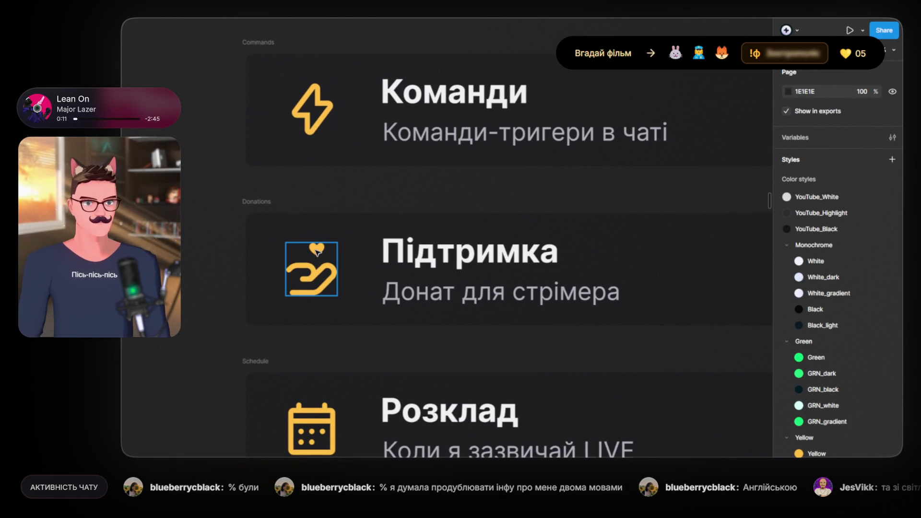
left_click(226, 192)
scroll(226, 191, "down", 3)
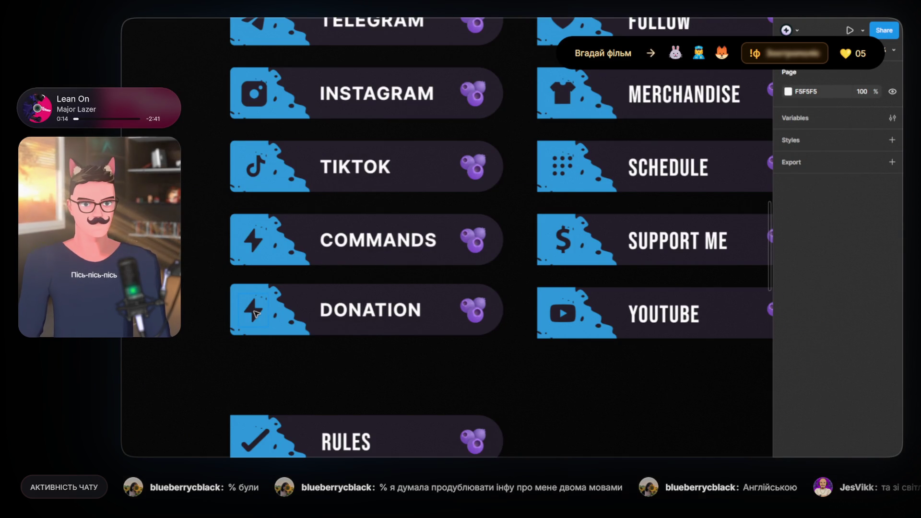
left_click(256, 314)
left_click(262, 321)
scroll(255, 324, "up", 5)
- Move the hand-and-heart icon onto the lightning spot, remove the lightning, and nudge it up
left_click_drag(290, 311, 233, 267)
double_click(249, 283)
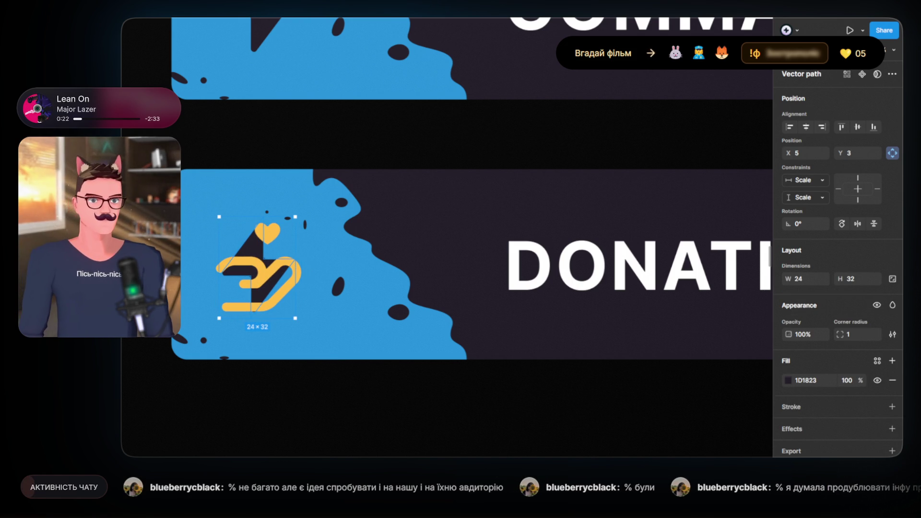
key("Escape")
left_click(263, 274)
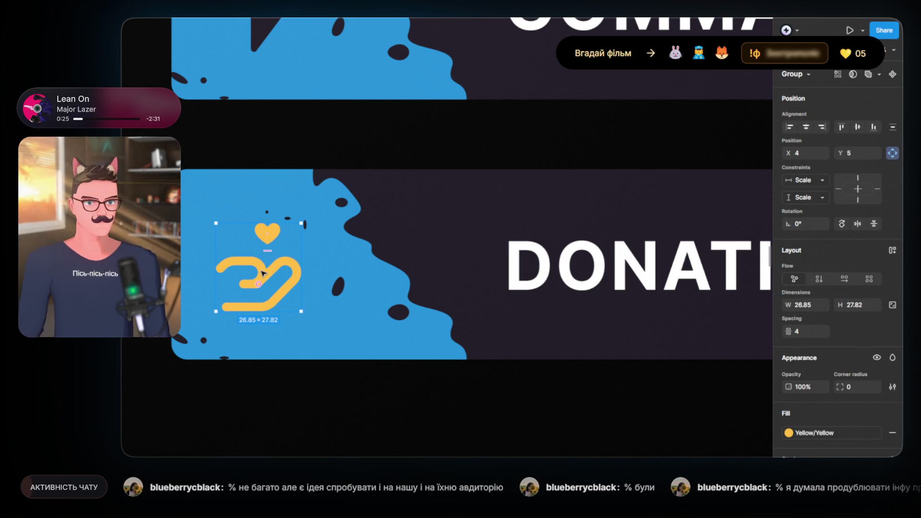
left_click_drag(262, 274, 262, 272)
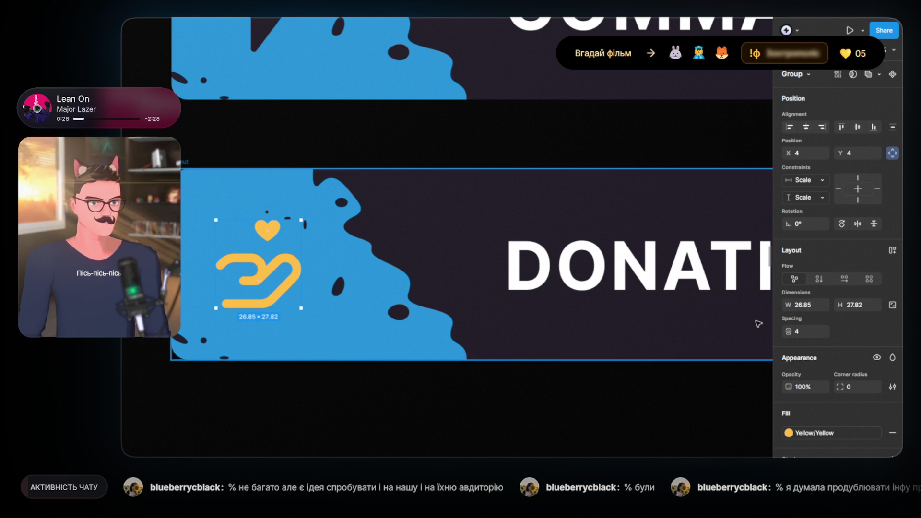
- Remove the yellow fill from the hand-and-heart icon
scroll(580, 318, "down", 3)
left_click_drag(366, 221, 368, 230)
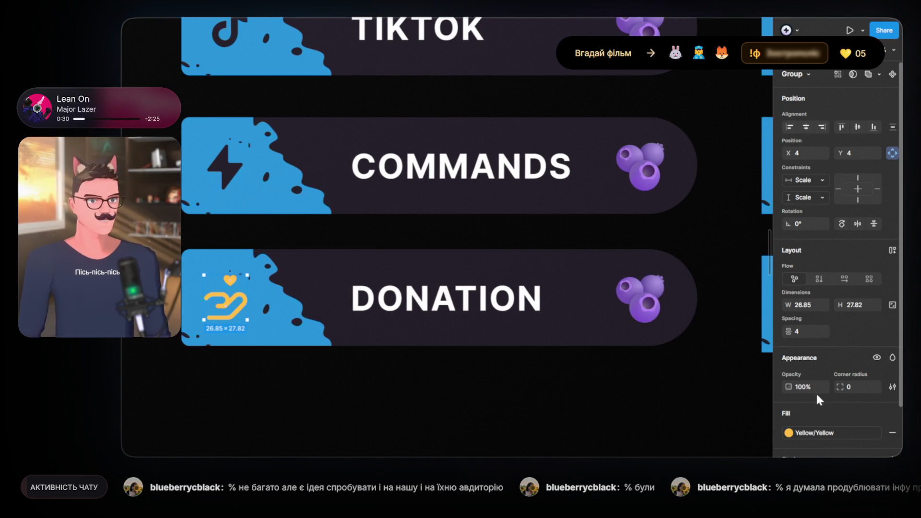
left_click(893, 433)
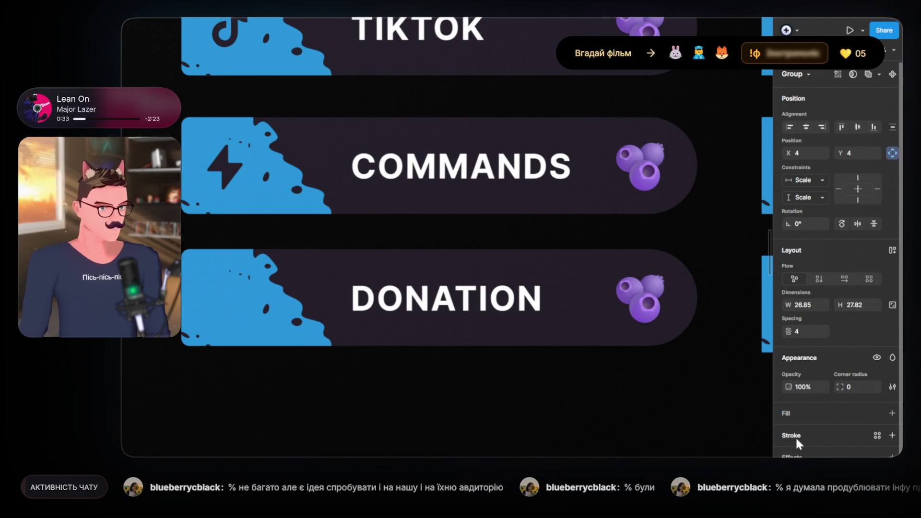
- Give the icon a new fill eyedropped from the dark 1D1823 button background
left_click(892, 413)
left_click(811, 437)
left_click(789, 434)
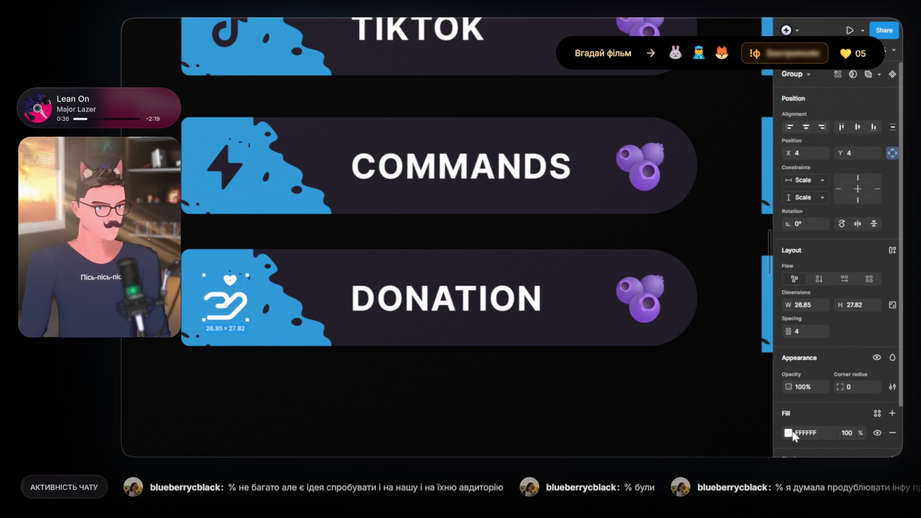
left_click(788, 433)
left_click(658, 397)
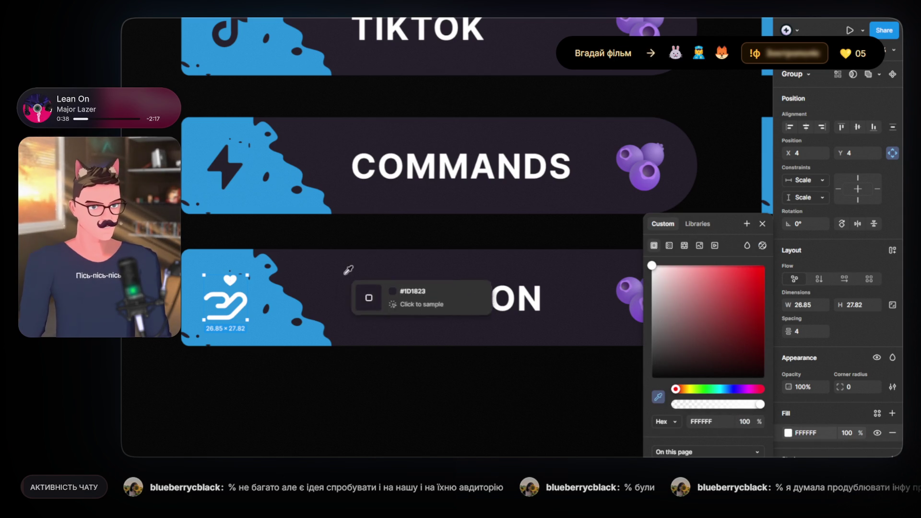
left_click(331, 263)
key("Escape")
- Add a 1D1823 stroke to the hand shape, sampled from the background
key("shift+1")
scroll(239, 310, "up", 5)
scroll(238, 311, "up", 10)
left_click(254, 318)
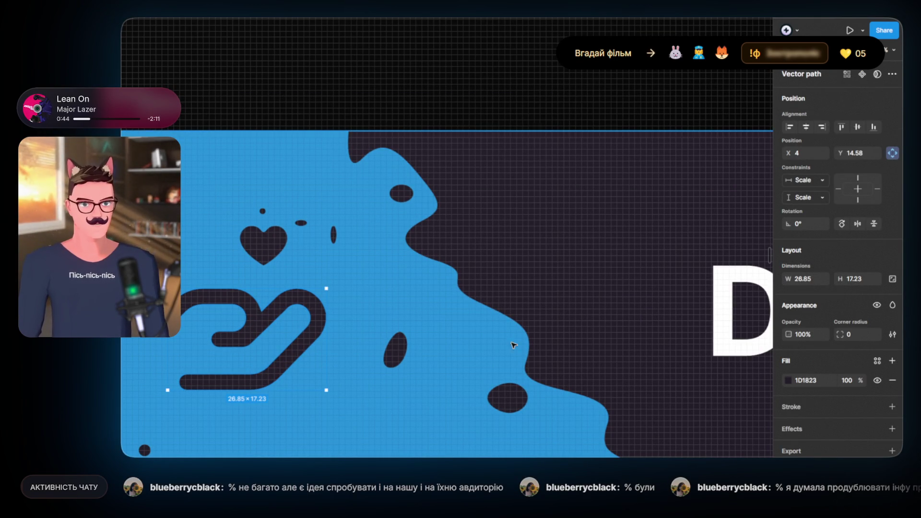
left_click(847, 406)
left_click(659, 397)
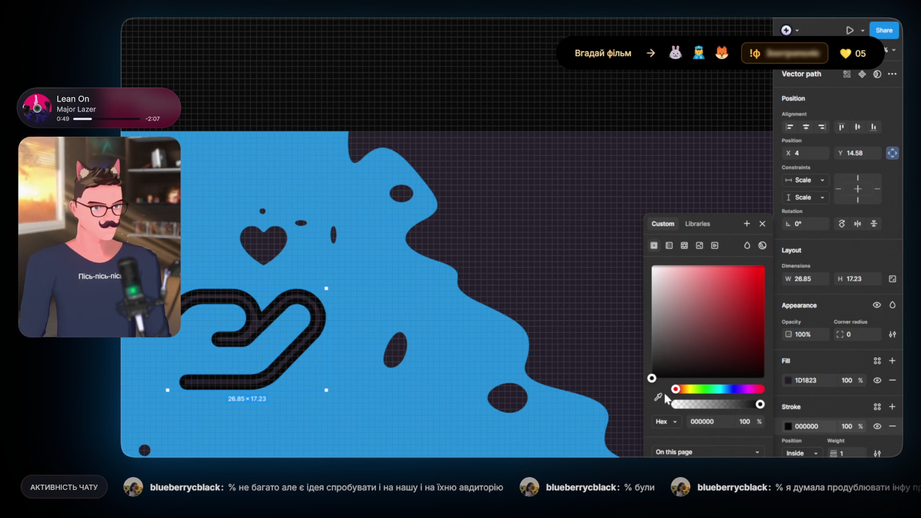
left_click(593, 291)
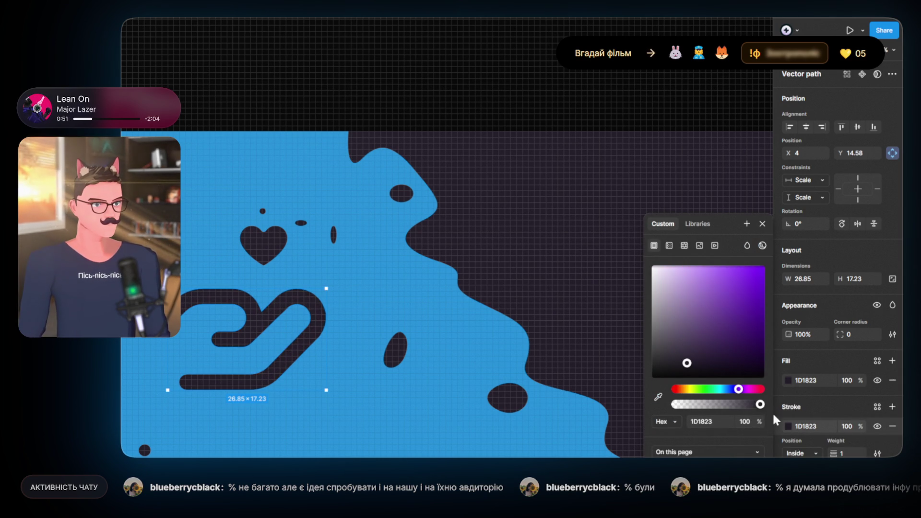
- Set the hand's stroke to weight 2 with Center position
left_click(843, 453)
type("5")
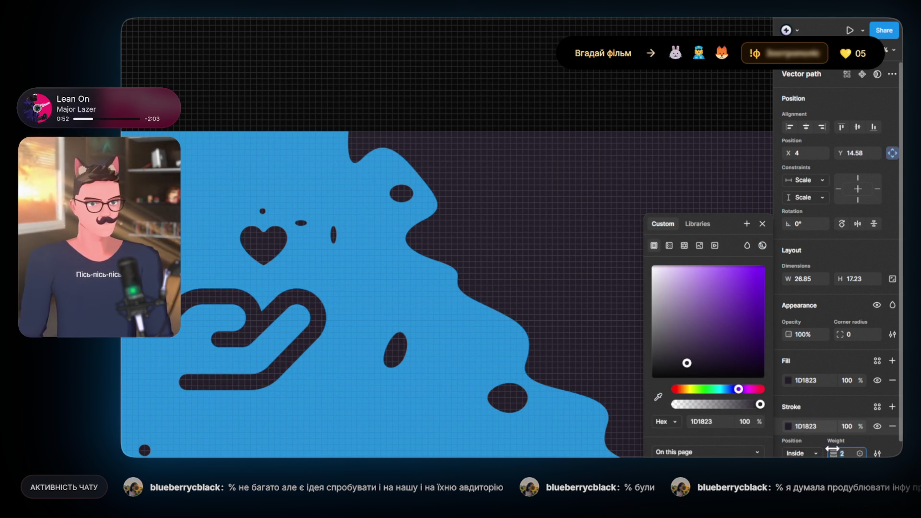
key("Up")
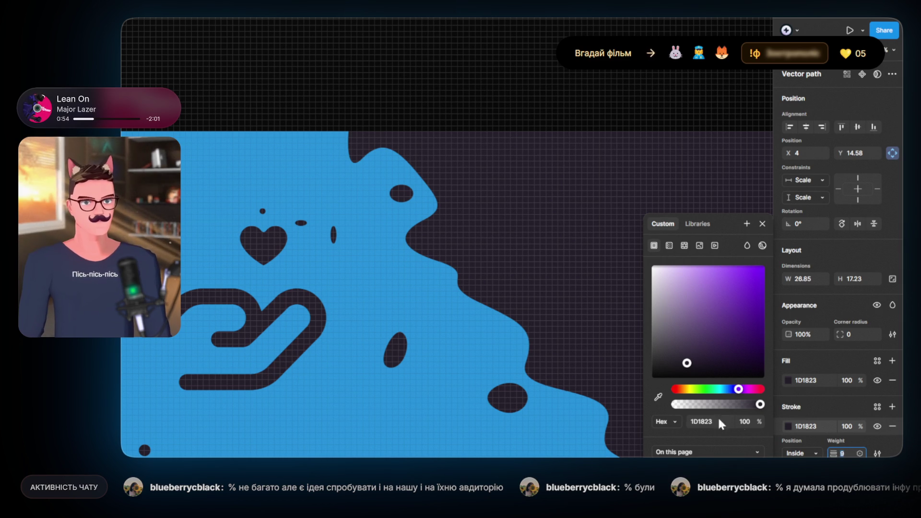
key("shift+Up")
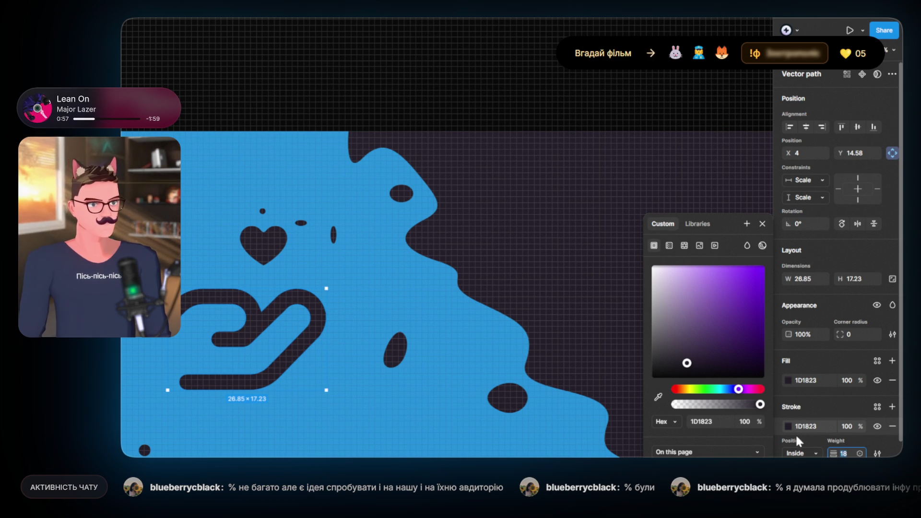
left_click(807, 452)
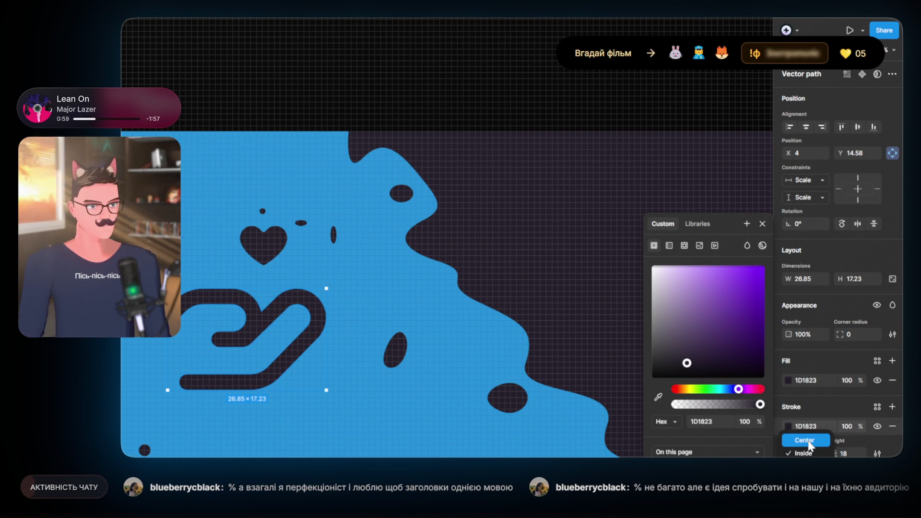
left_click(810, 444)
left_click(859, 451)
key("BackSpace")
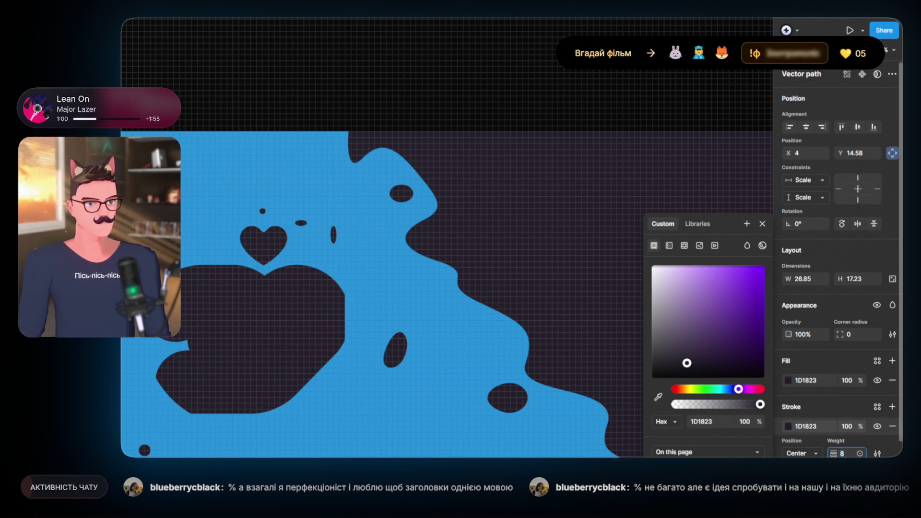
type("1")
key("Up")
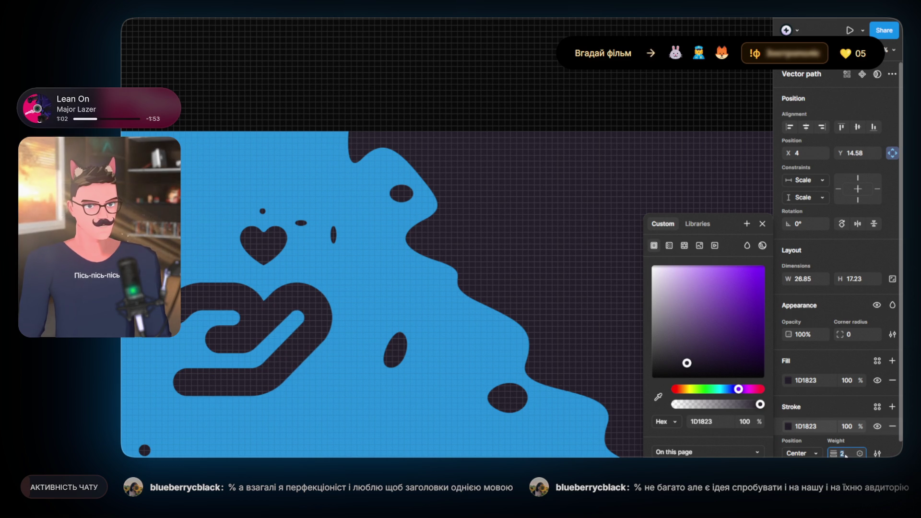
left_click(280, 91)
scroll(280, 281, "down", 5)
scroll(271, 192, "up", 3)
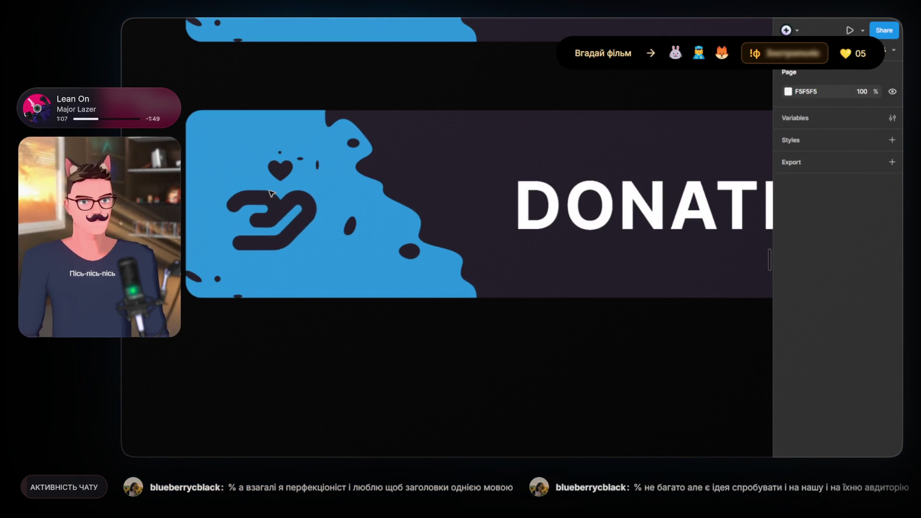
- Add a weight-4 inside stroke to the heart above the hand
double_click(281, 215)
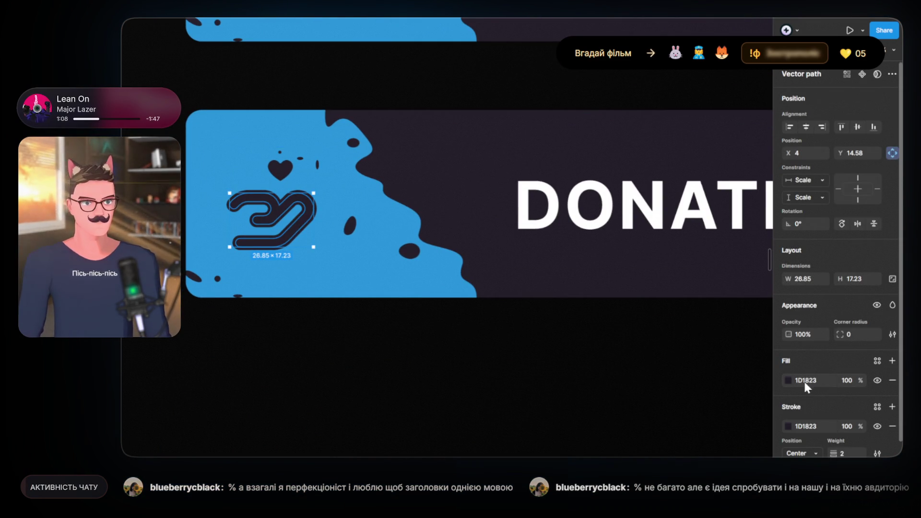
left_click(282, 171)
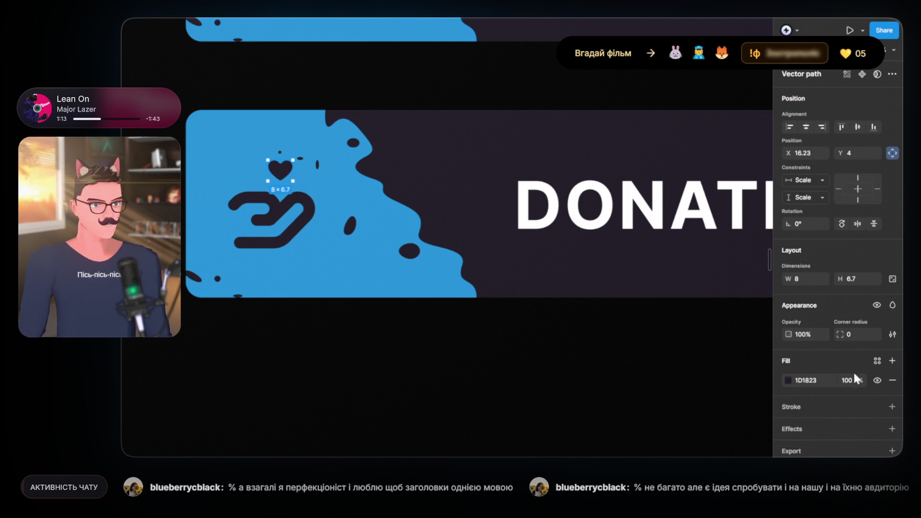
left_click(893, 406)
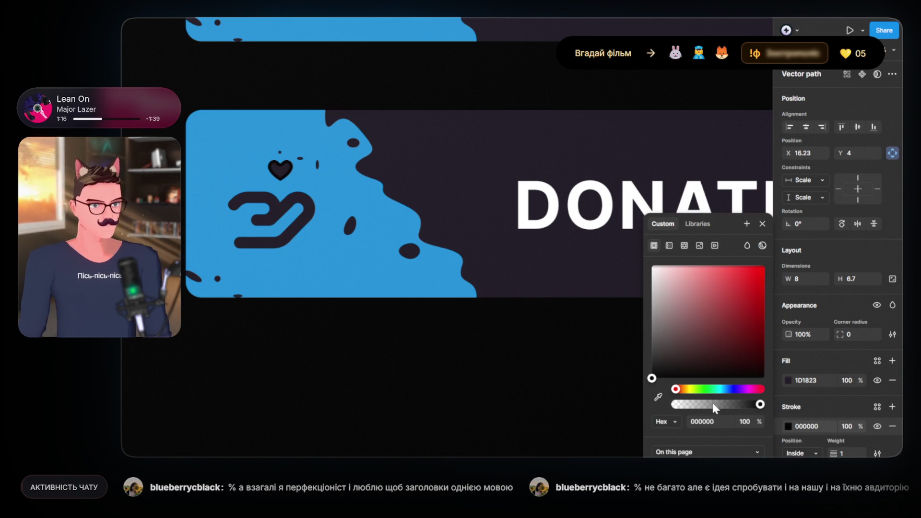
type("2")
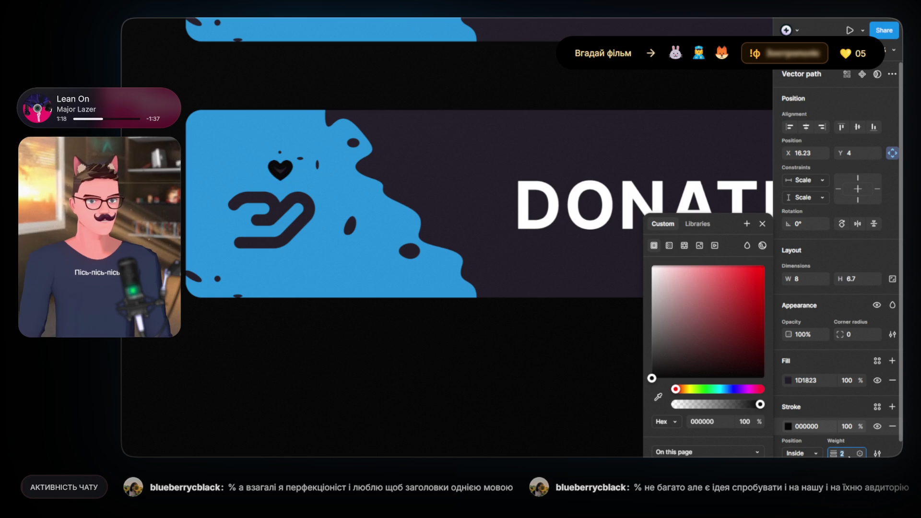
type("4")
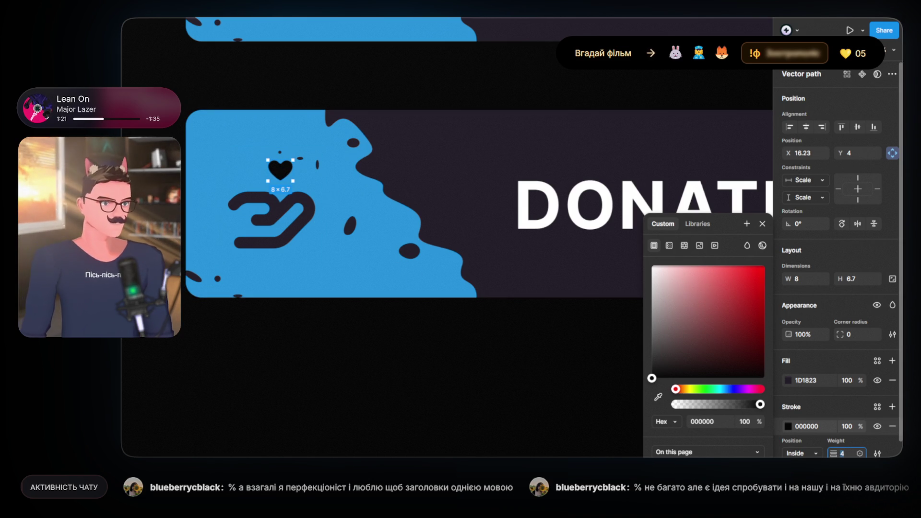
left_click(801, 453)
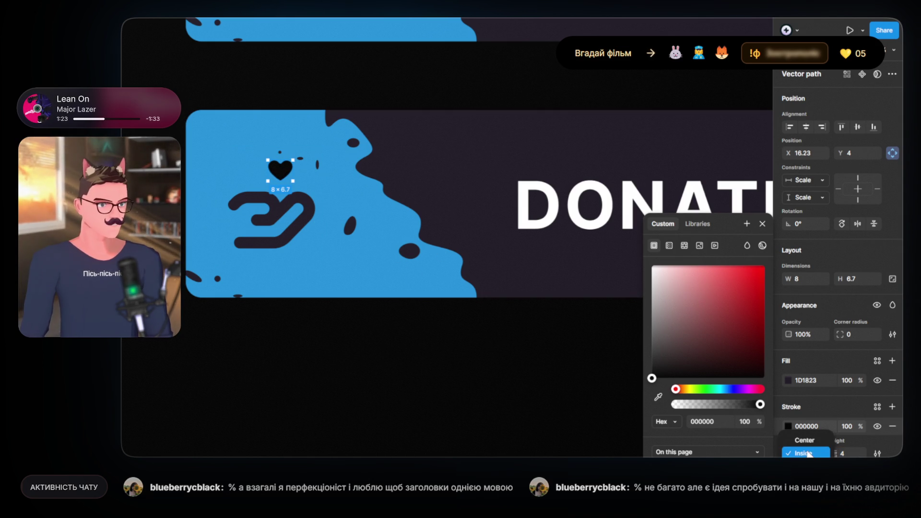
left_click(806, 440)
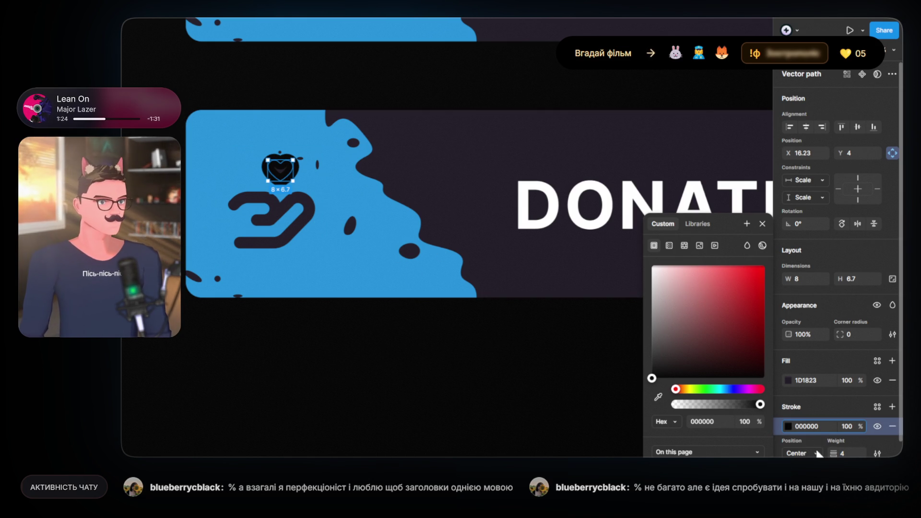
left_click(811, 466)
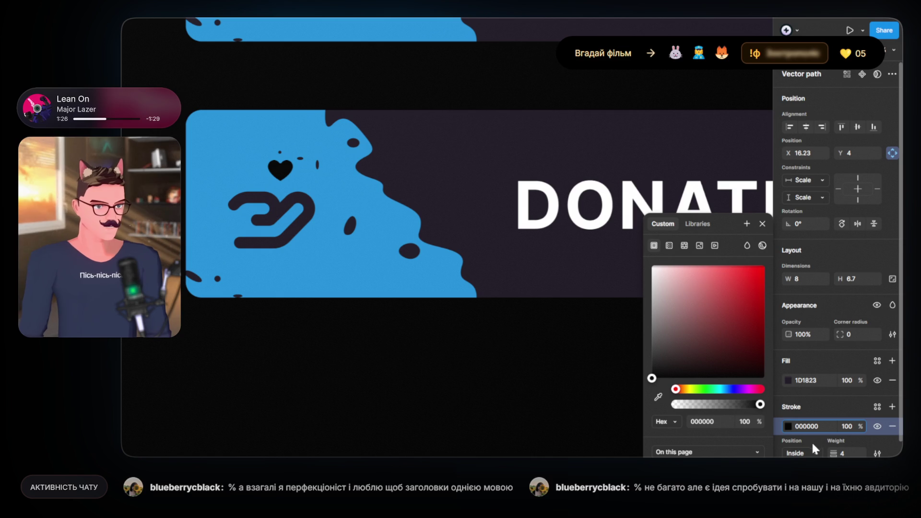
left_click(809, 454)
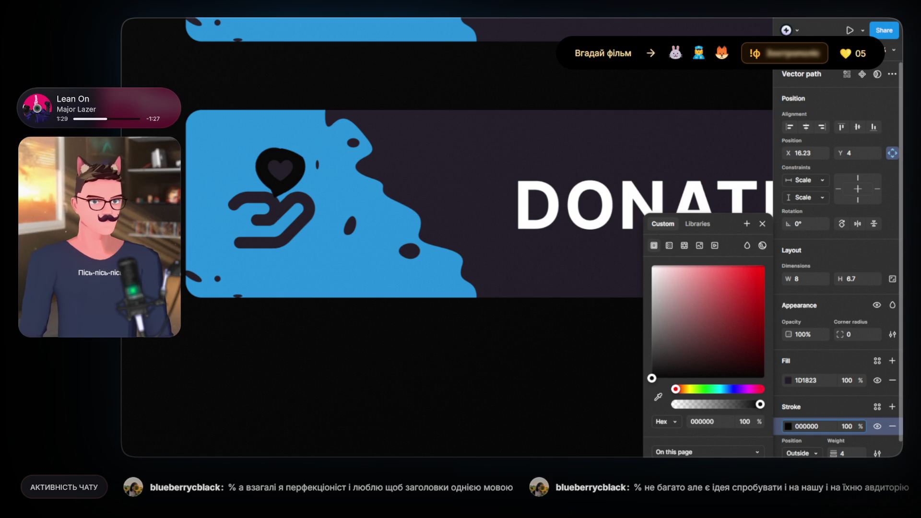
- Enlarge the heart slightly to 10×9
left_click(453, 348)
key("ctrl+z")
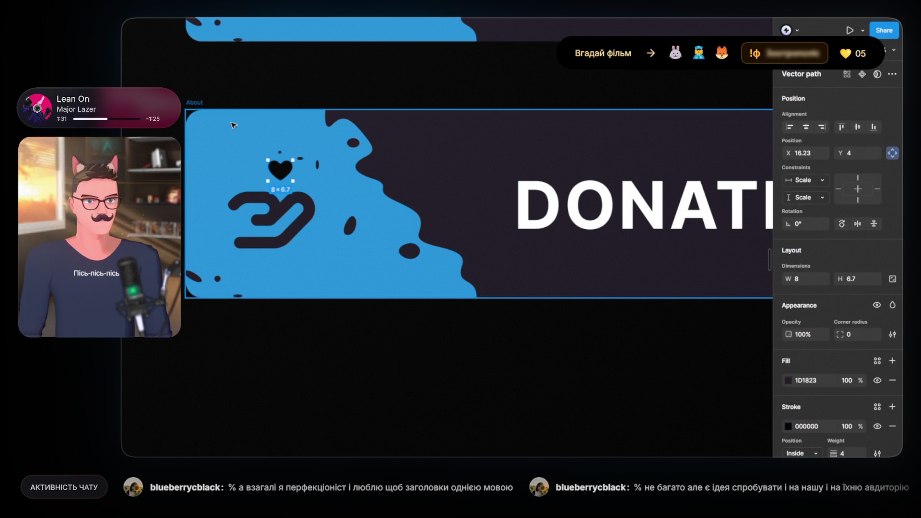
left_click_drag(287, 160, 289, 174)
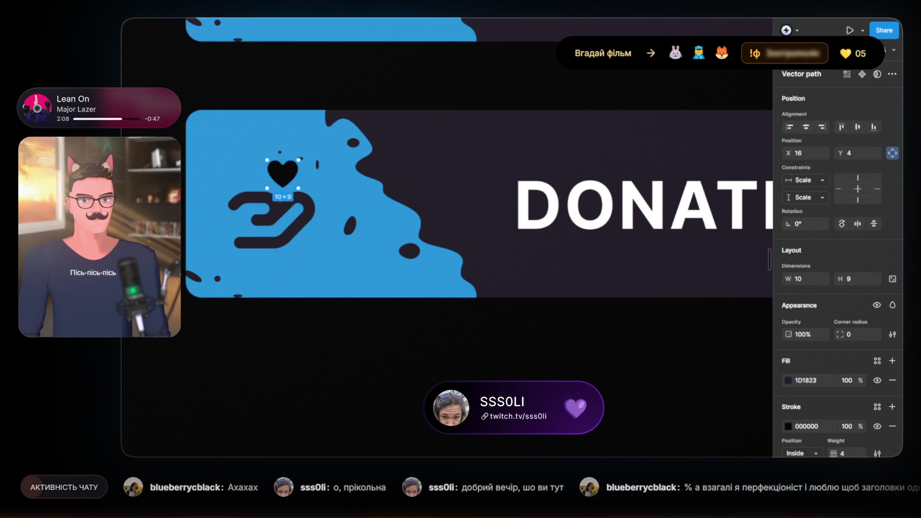
- Deselect everything to review the hand-and-heart icon on the DONATION button
left_click(531, 373)
- Delete the heart's black stroke, leaving only its dark 1D1823 fill
scroll(353, 315, "down", 3)
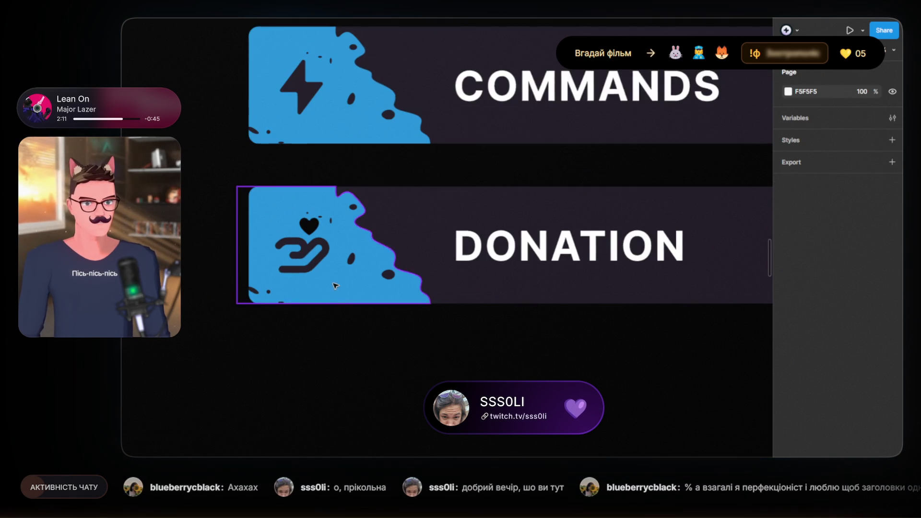
scroll(326, 270, "up", 5)
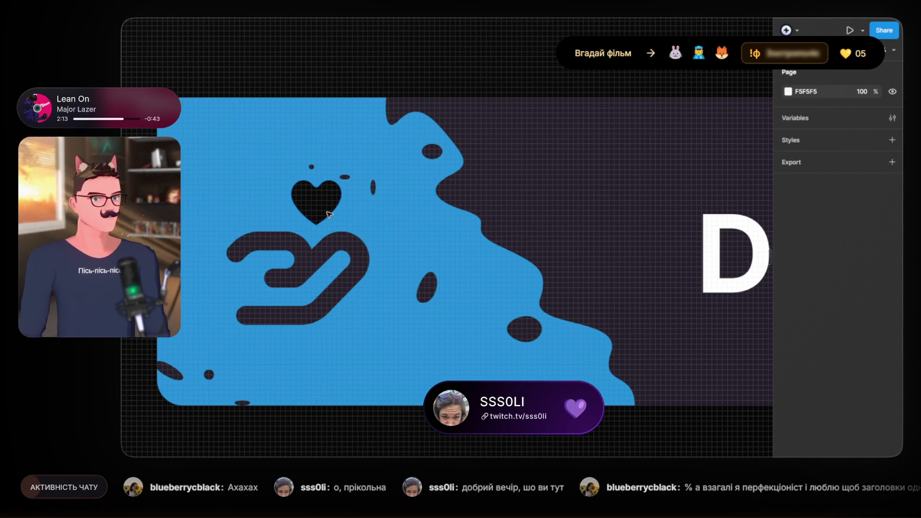
left_click(322, 207)
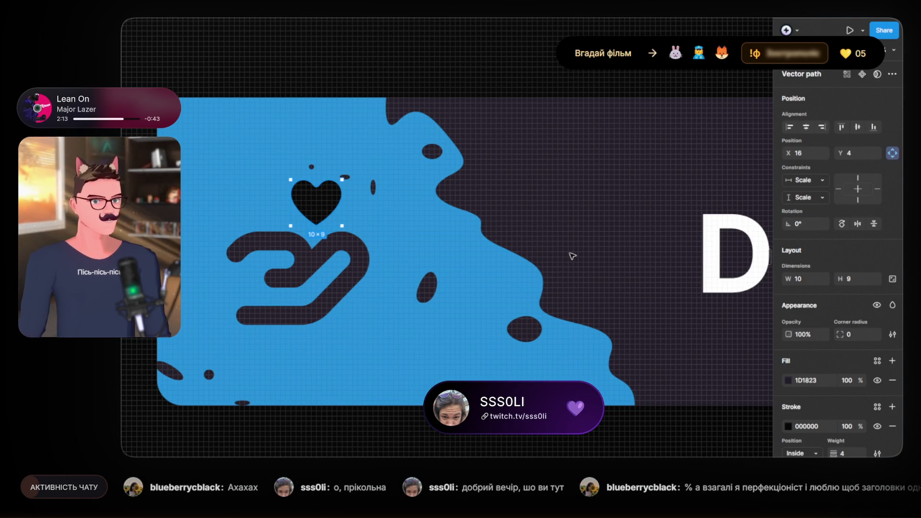
left_click(892, 427)
key("Escape")
scroll(265, 231, "down", 5)
scroll(264, 231, "down", 5)
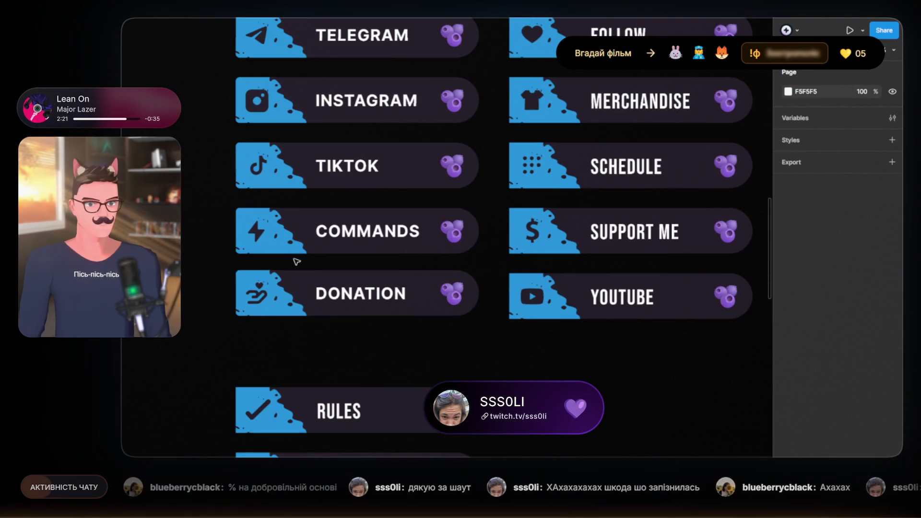
scroll(335, 278, "down", 2)
scroll(335, 278, "down", 2)
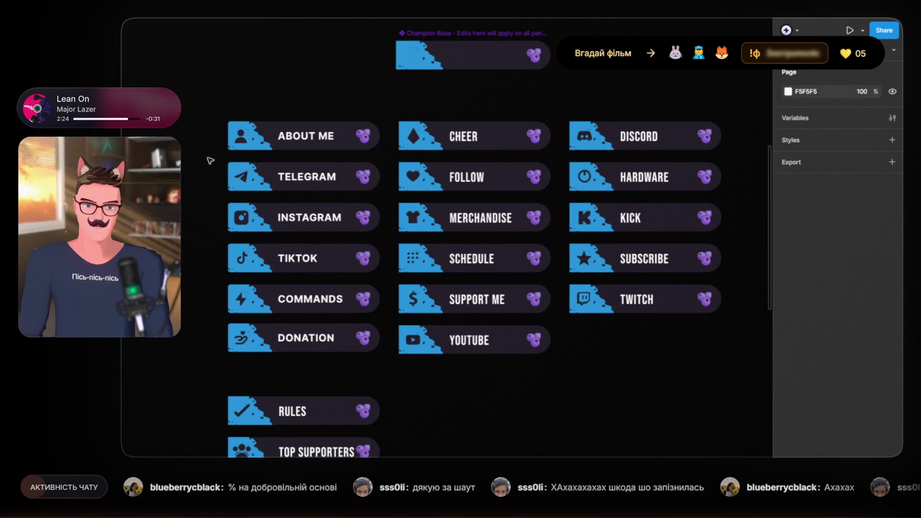
- Select the six buttons ABOUT ME through DONATION and export them as 2x PNG
left_click_drag(210, 101, 392, 370)
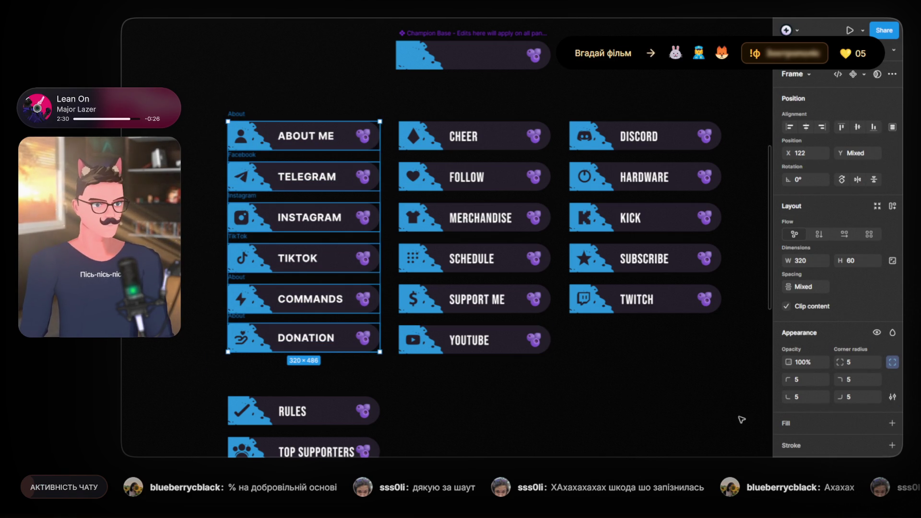
scroll(830, 434, "down", 3)
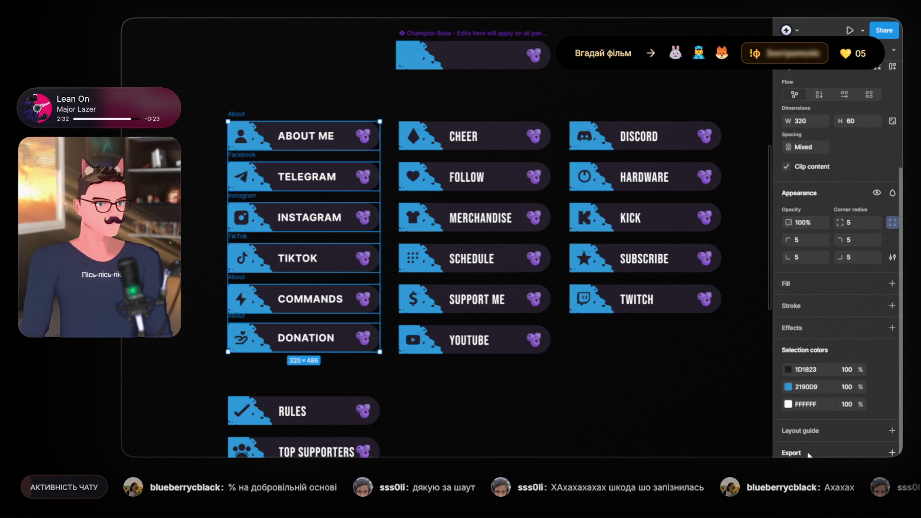
left_click(814, 454)
left_click(814, 433)
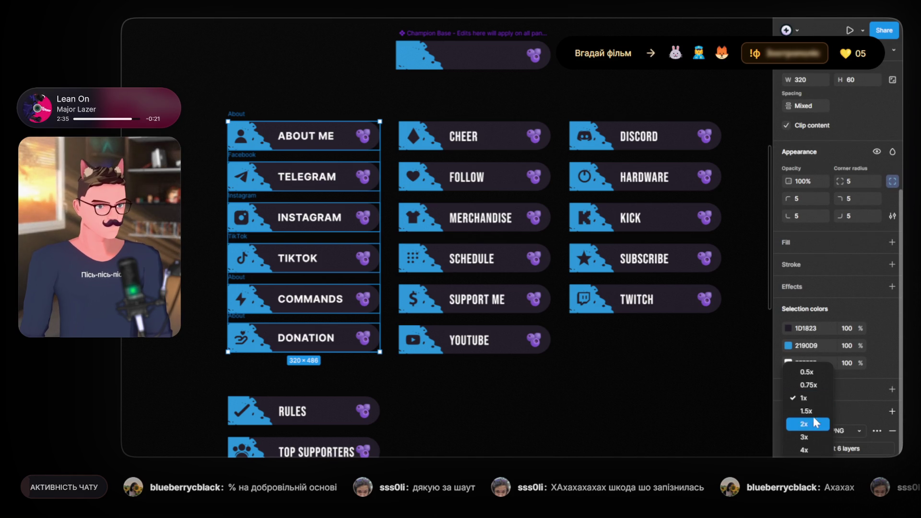
left_click(815, 425)
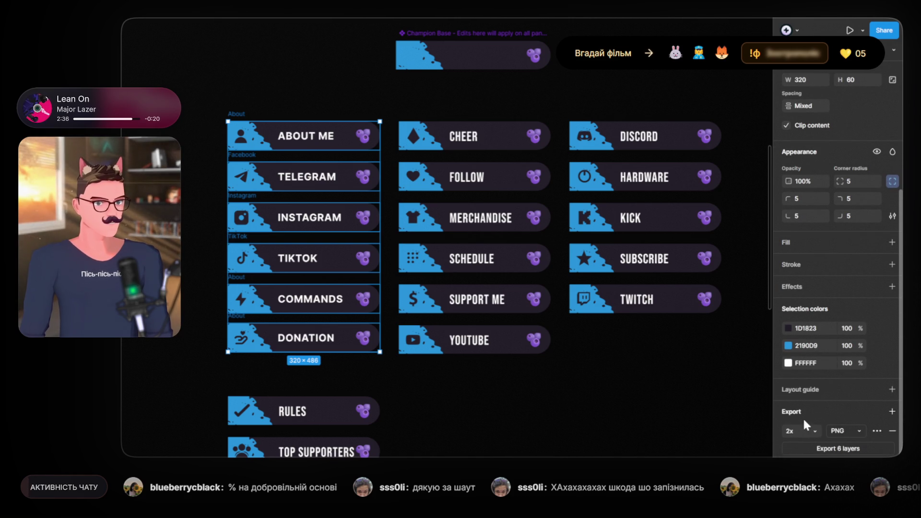
left_click(826, 449)
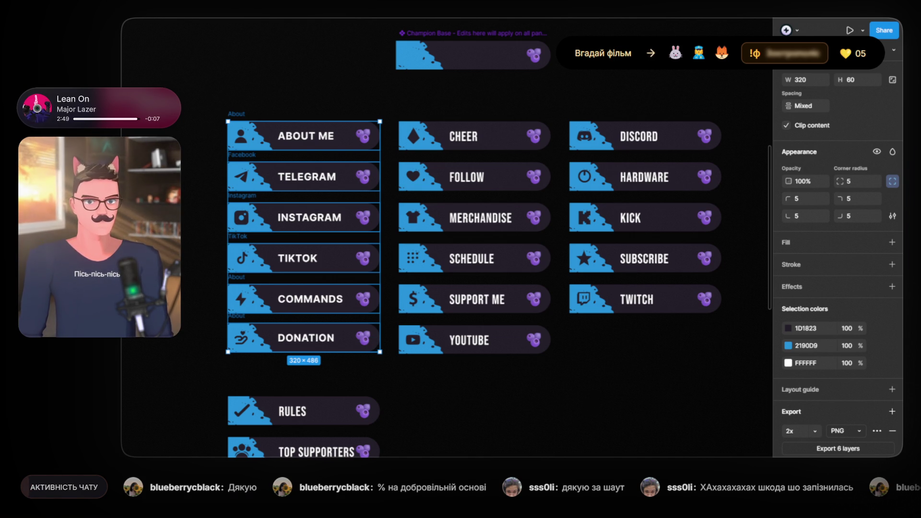
scroll(202, 201, "down", 5)
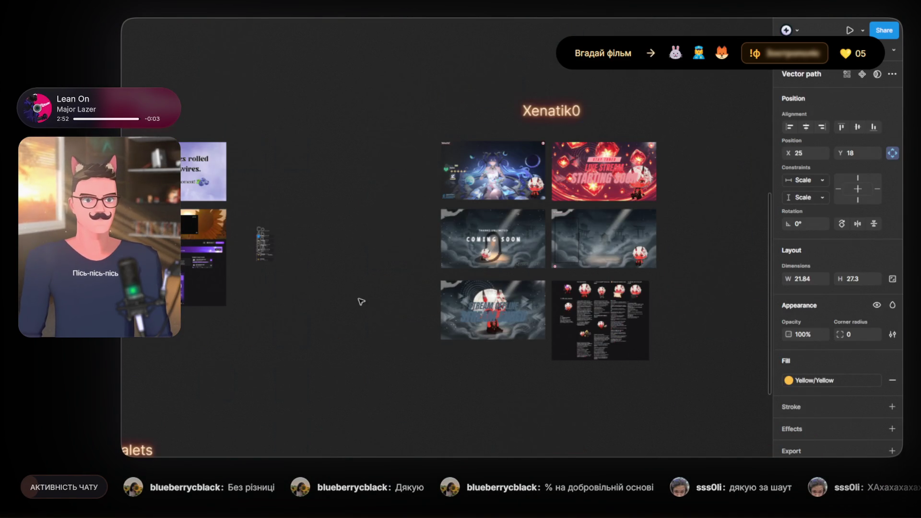
- Clear the selection and inspect the webcam, OFFLINE and berry-wires stream scenes
scroll(528, 294, "left", 5)
scroll(371, 262, "up", 5)
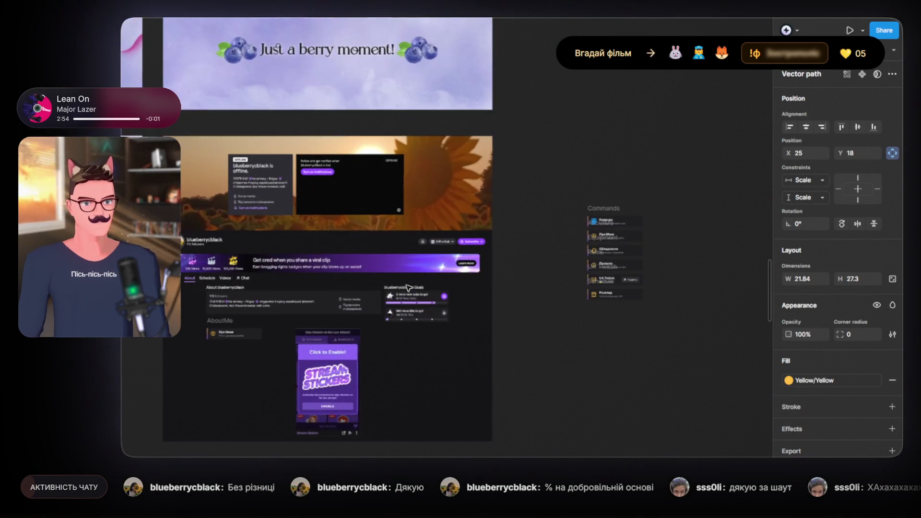
scroll(371, 262, "up", 5)
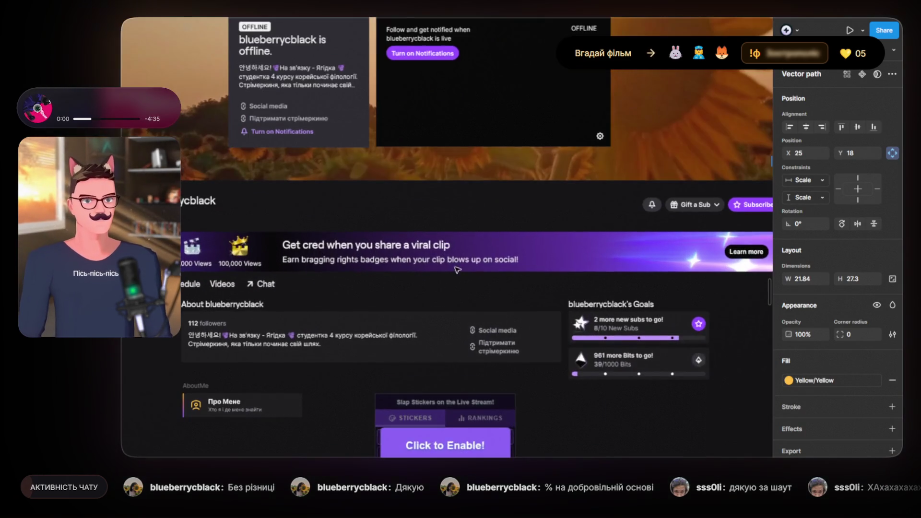
scroll(503, 300, "up", 3)
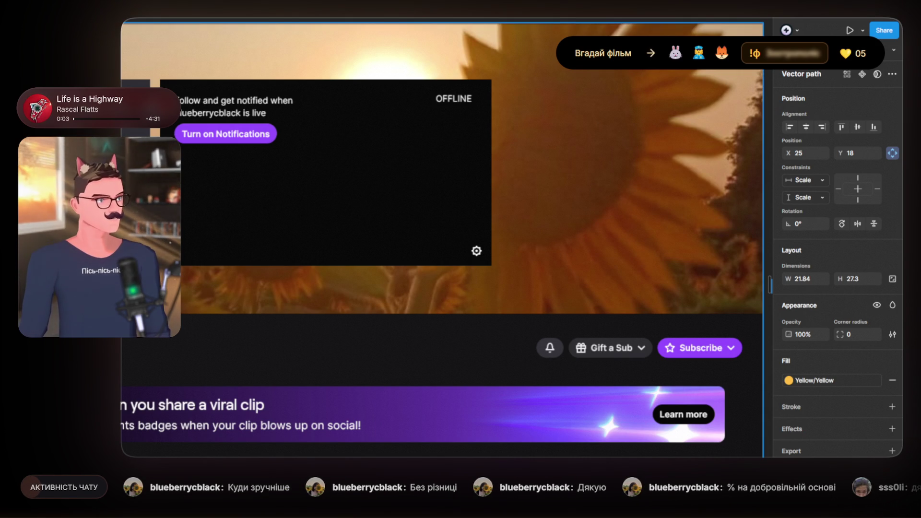
scroll(431, 144, "down", 5)
key("Escape")
scroll(552, 238, "up", 5)
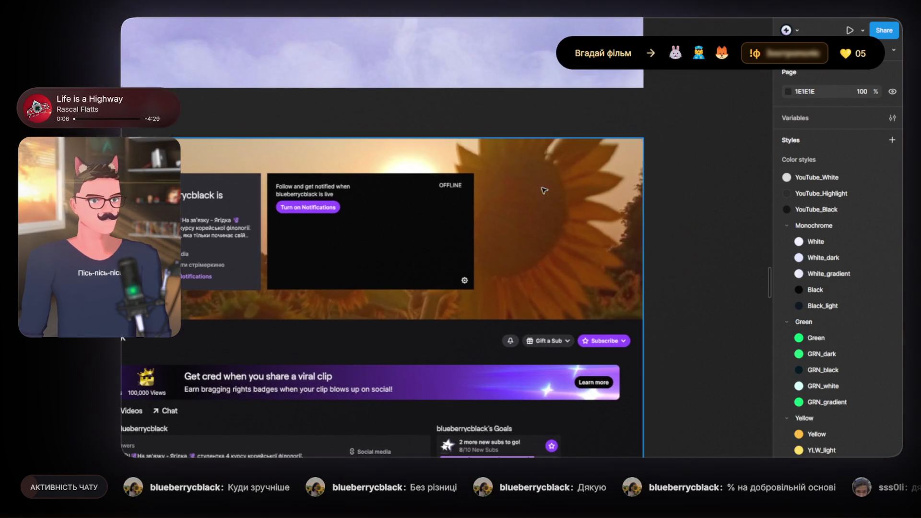
scroll(552, 238, "down", 3)
scroll(336, 237, "down", 3)
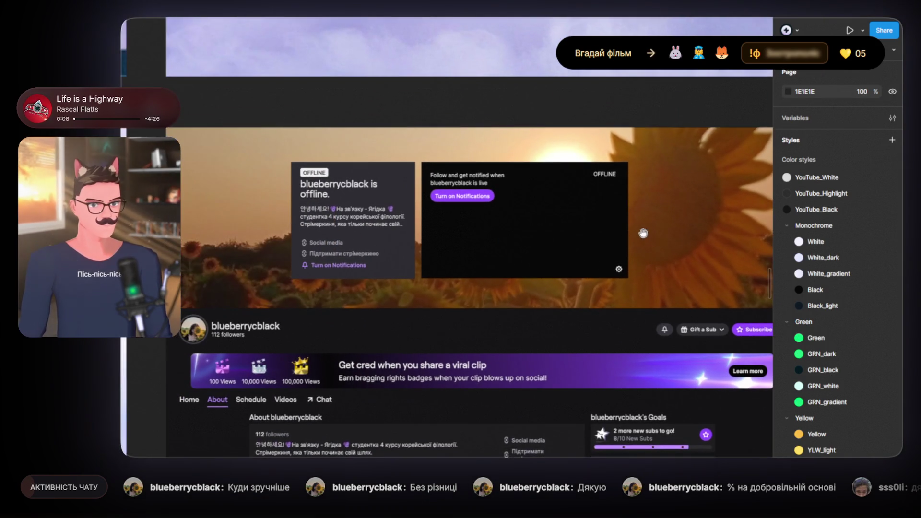
scroll(209, 236, "up", 5)
scroll(233, 262, "down", 6)
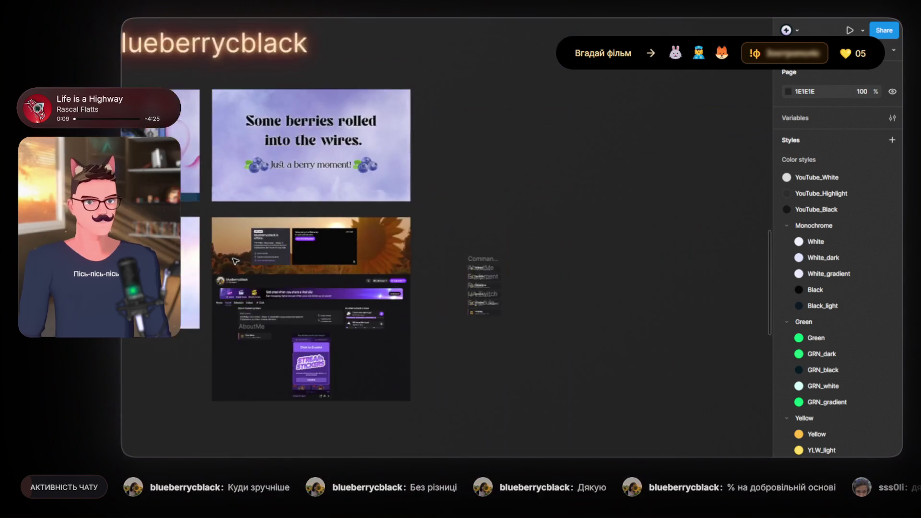
scroll(235, 261, "up", 2)
scroll(236, 261, "up", 3)
scroll(288, 273, "down", 3)
scroll(337, 285, "up", 3)
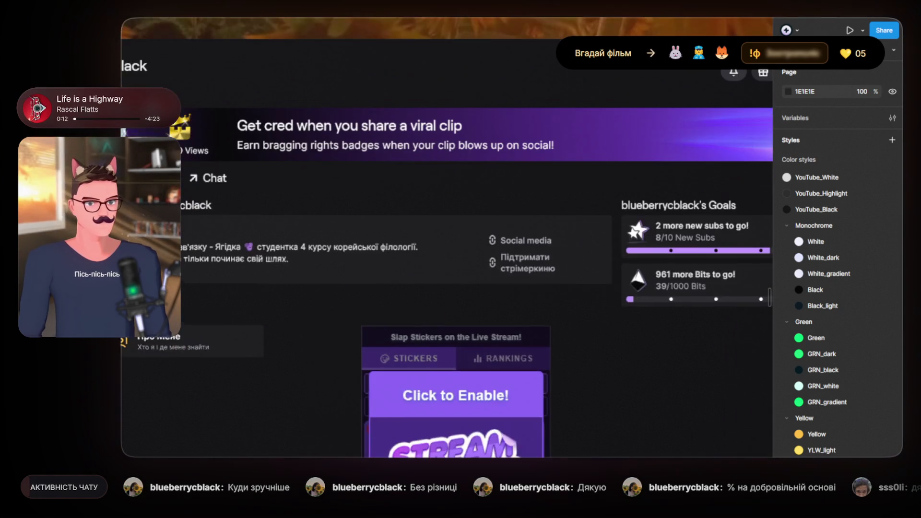
scroll(338, 285, "left", 2)
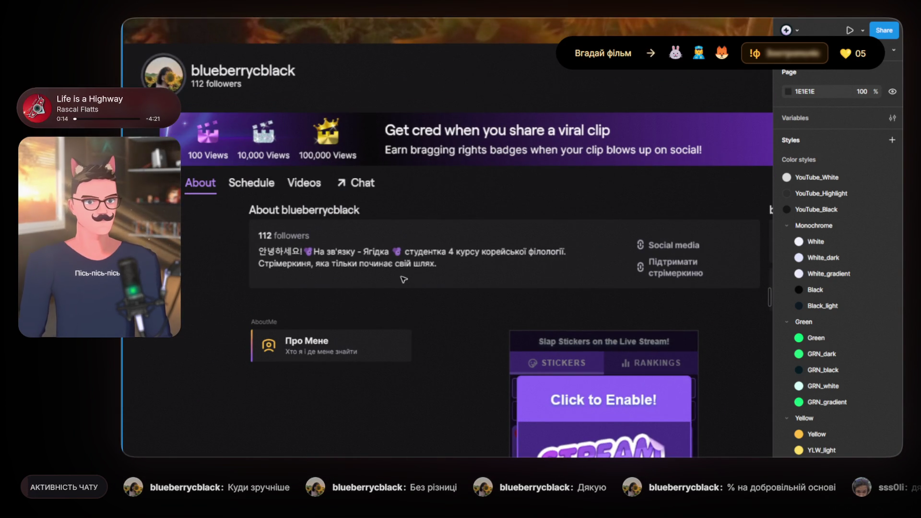
scroll(404, 279, "down", 8)
scroll(535, 343, "down", 5)
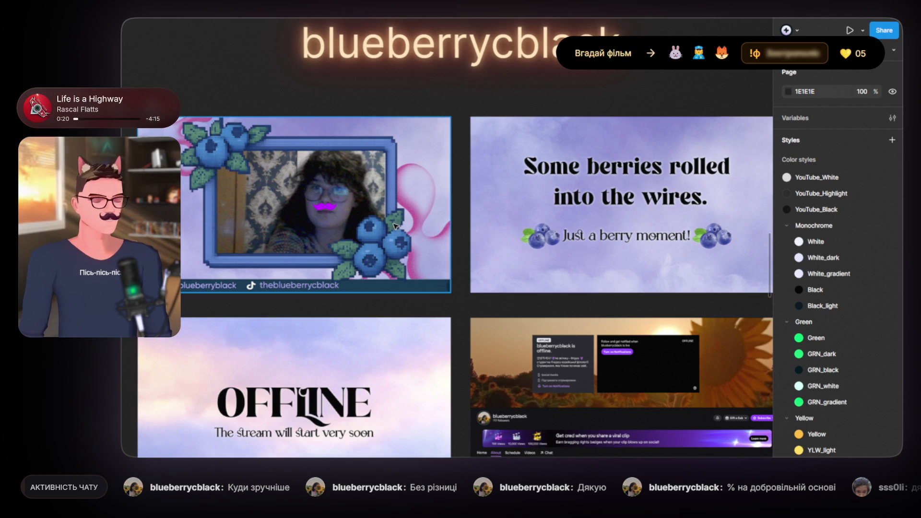
scroll(458, 226, "down", 3)
scroll(355, 286, "up", 3)
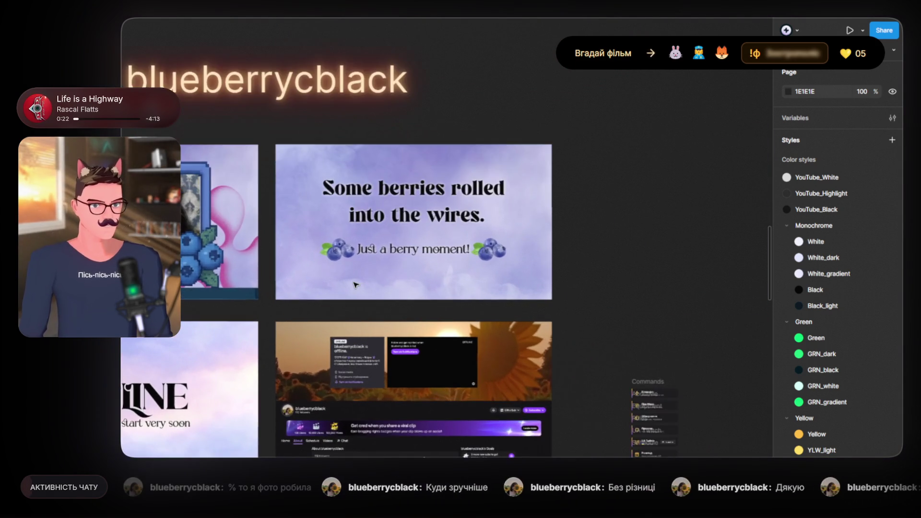
scroll(370, 281, "down", 3)
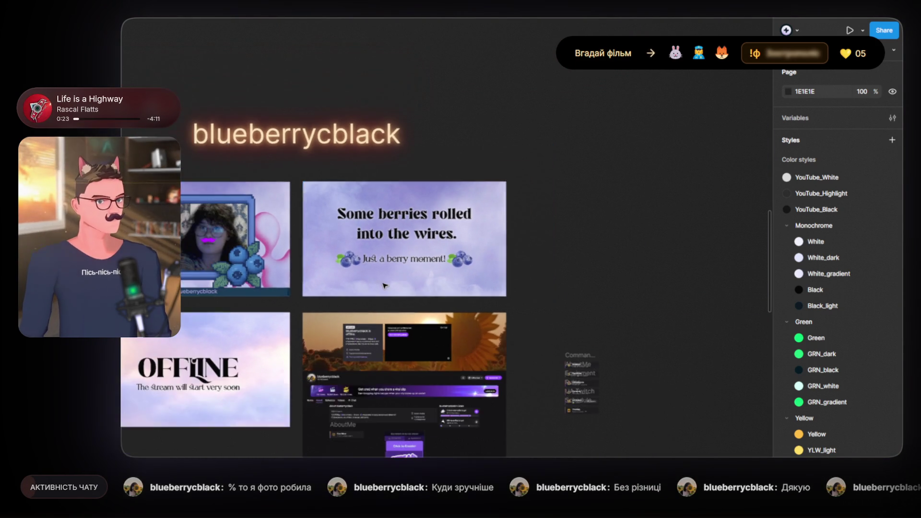
scroll(379, 268, "down", 3)
scroll(394, 246, "up", 5)
scroll(394, 247, "up", 3)
- Pan across the sunflower channel-page mockup, zooming in and out to inspect it
mouse_move(394, 247)
left_mouse_down()
mouse_move(600, 245)
mouse_move(551, 245)
left_mouse_up()
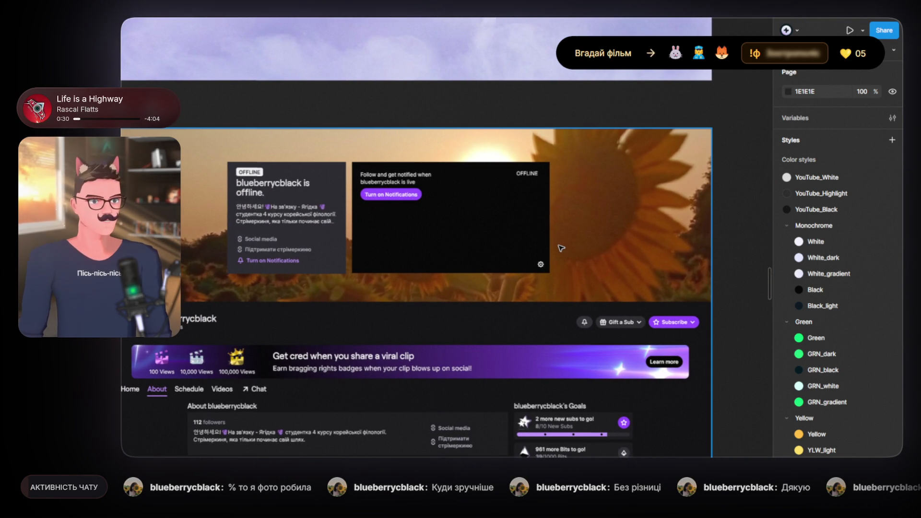
scroll(560, 247, "down", 3)
scroll(563, 246, "up", 2)
scroll(562, 246, "up", 5)
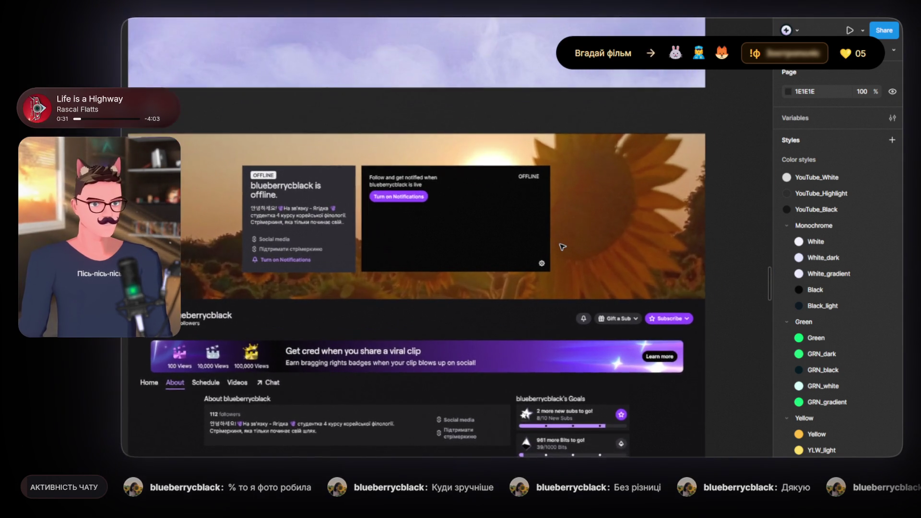
scroll(562, 247, "down", 5)
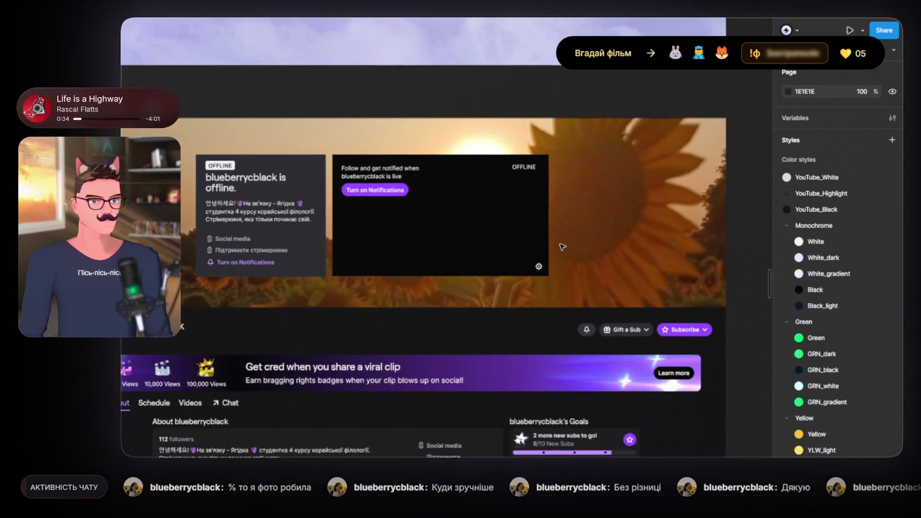
scroll(563, 247, "up", 2)
scroll(562, 247, "down", 1)
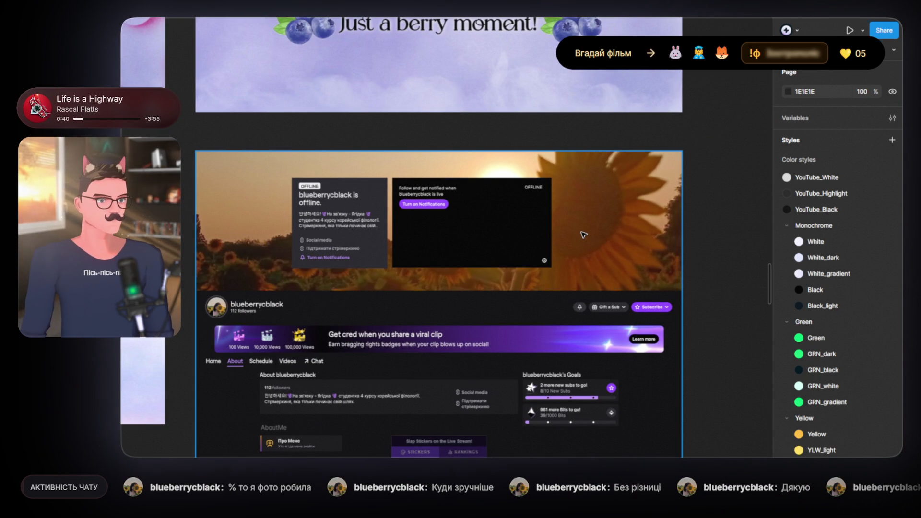
scroll(609, 238, "down", 5)
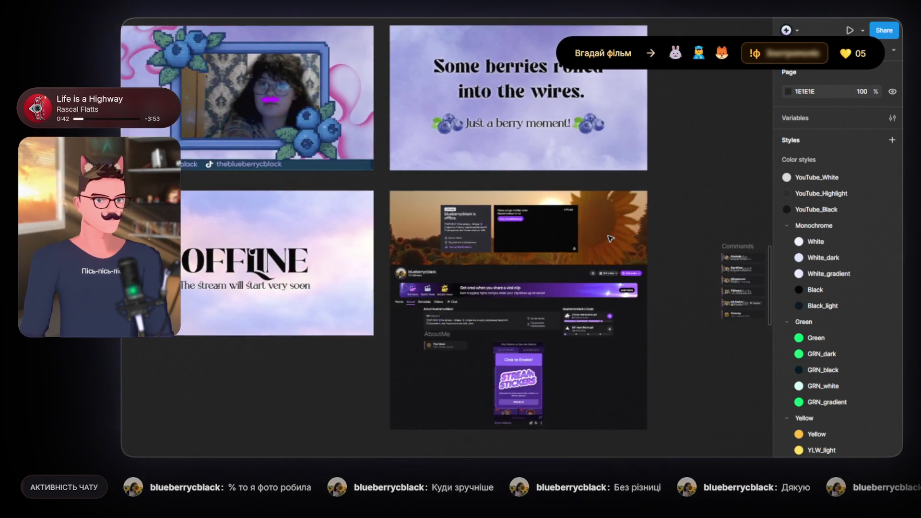
scroll(611, 238, "up", 4)
scroll(610, 239, "up", 2)
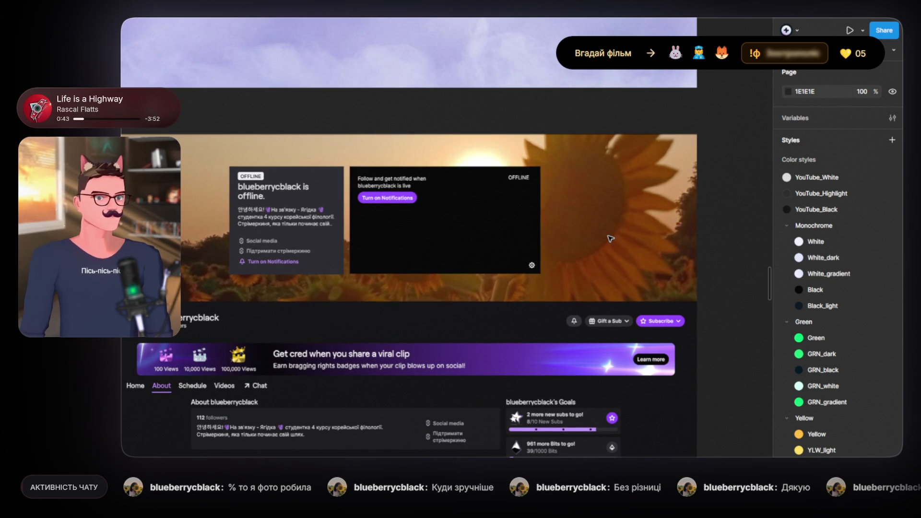
scroll(611, 239, "down", 5)
mouse_move(664, 205)
left_mouse_down()
mouse_move(477, 222)
mouse_move(635, 273)
mouse_move(502, 182)
left_mouse_up()
scroll(575, 276, "up", 3)
scroll(442, 263, "down", 3)
left_click(394, 343)
key("shift+2")
scroll(395, 344, "up", 3)
scroll(395, 343, "left", 3)
left_click_drag(430, 282, 210, 330)
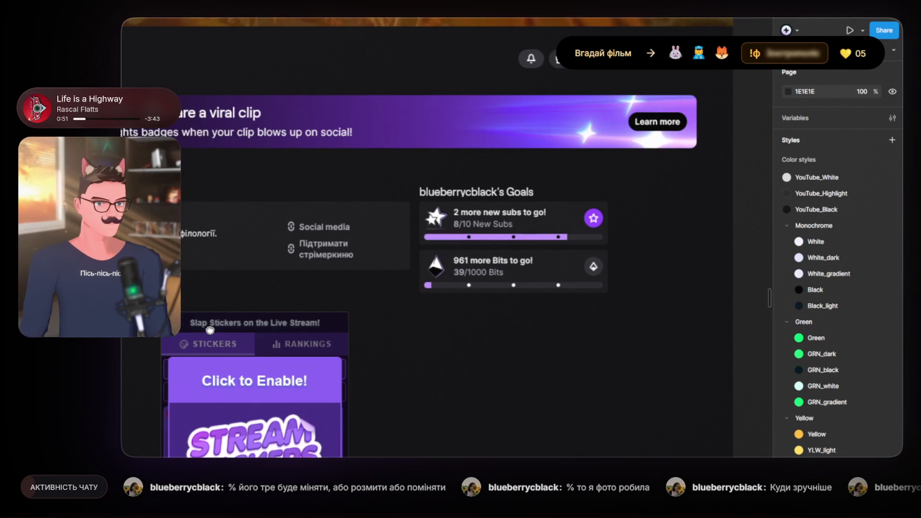
scroll(316, 295, "up", 3)
left_click_drag(317, 295, 409, 360)
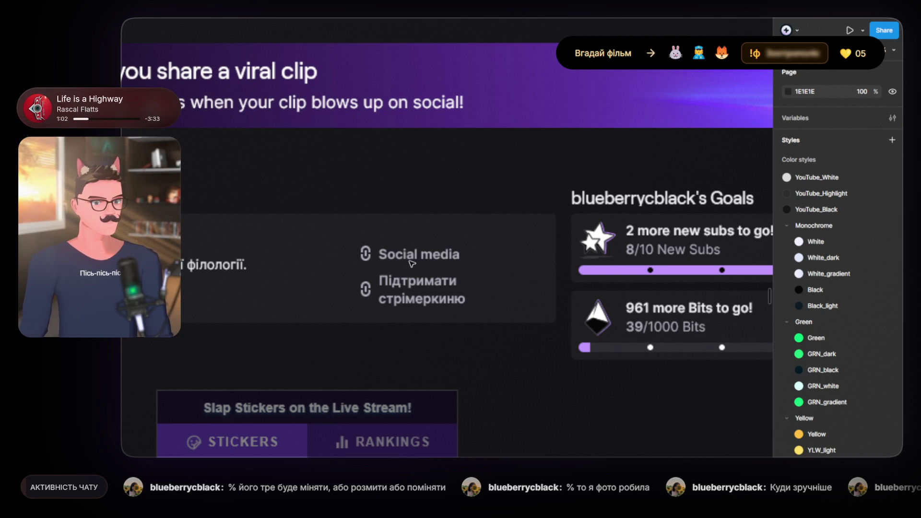
scroll(427, 359, "down", 10)
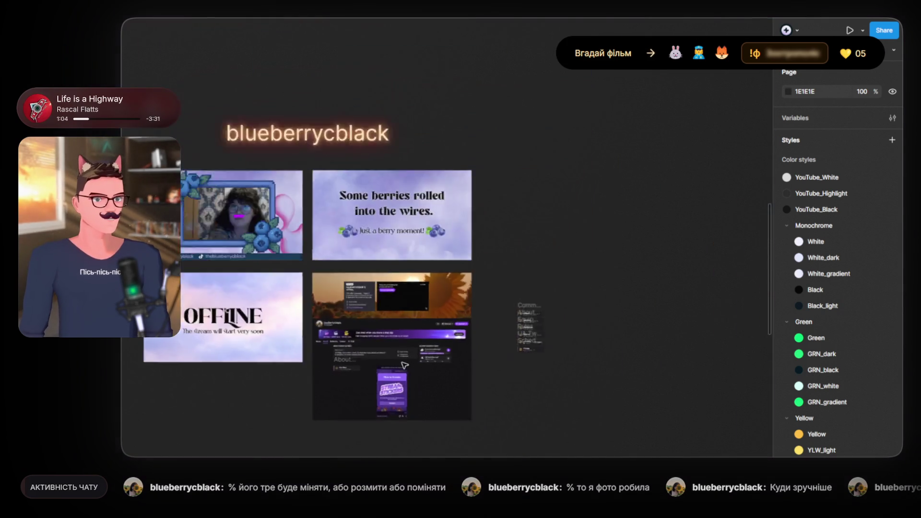
scroll(504, 343, "down", 5)
scroll(539, 356, "right", 8)
scroll(497, 314, "up", 3)
scroll(496, 314, "right", 5)
scroll(499, 264, "down", 4)
scroll(501, 216, "left", 3)
scroll(502, 216, "left", 2)
scroll(295, 216, "up", 10)
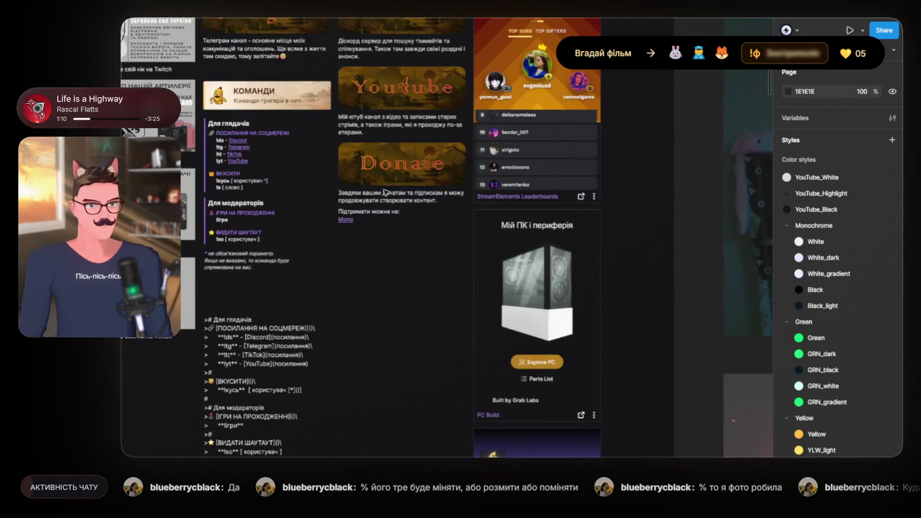
scroll(359, 417, "up", 3)
scroll(369, 288, "up", 5)
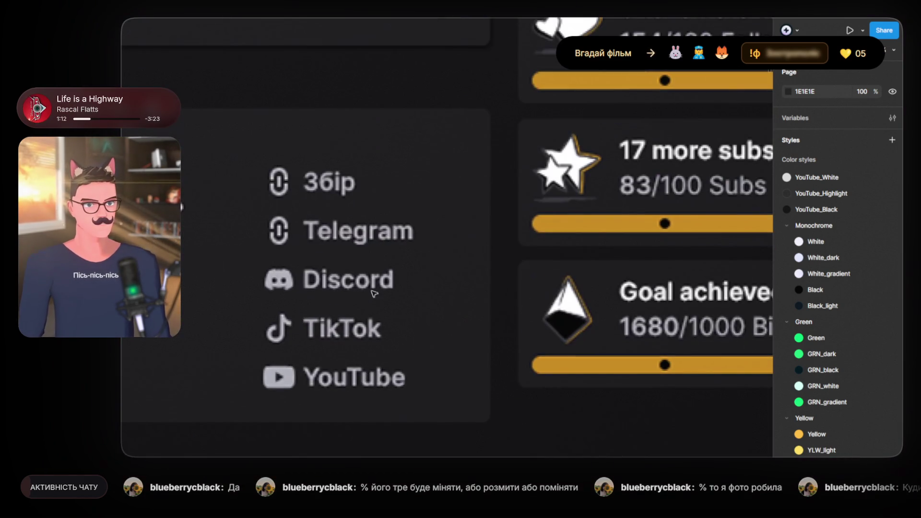
scroll(470, 306, "left", 1)
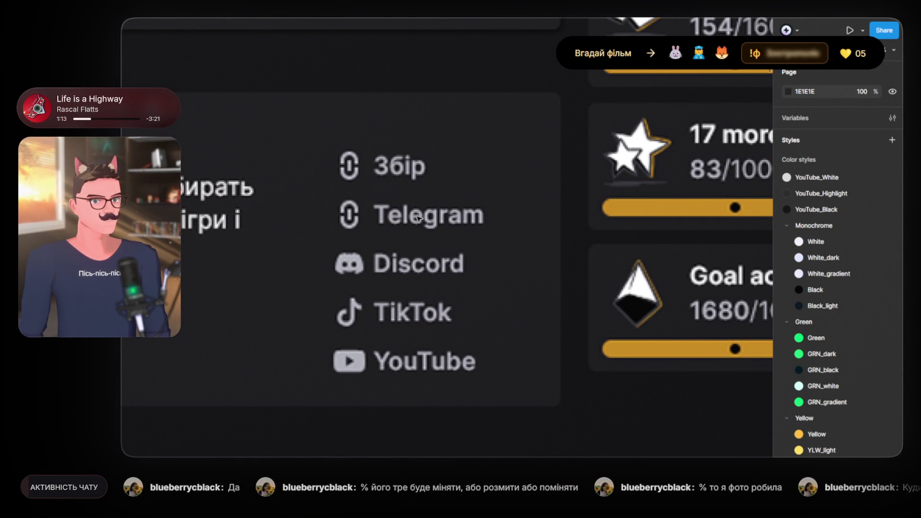
scroll(458, 402, "down", 10)
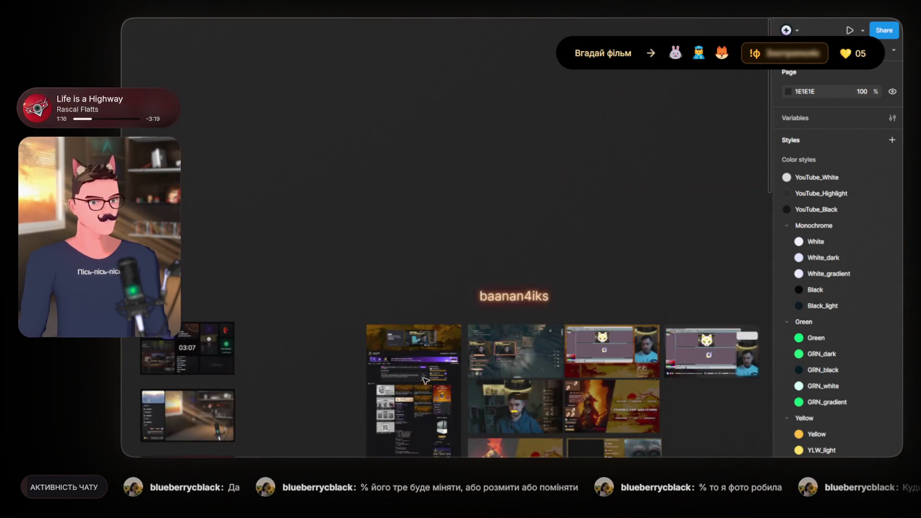
scroll(439, 287, "left", 5)
scroll(439, 288, "up", 2)
scroll(439, 288, "up", 8)
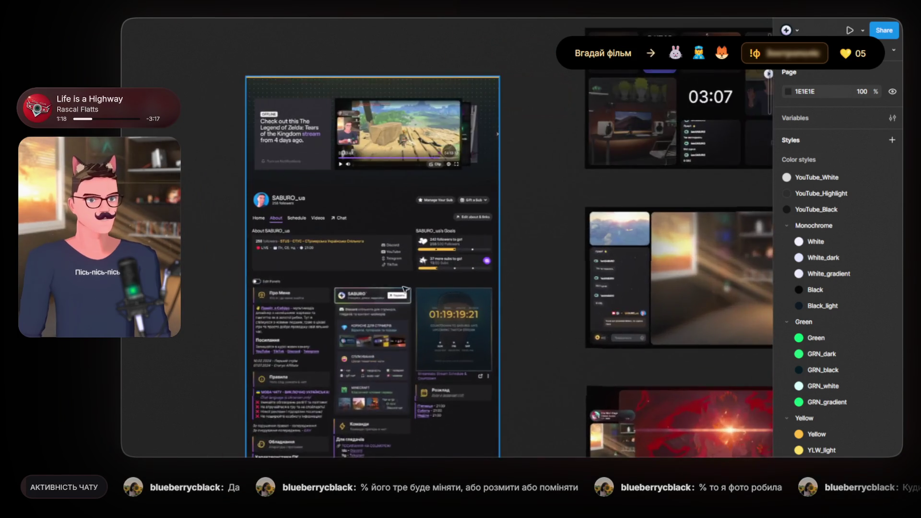
scroll(397, 267, "up", 10)
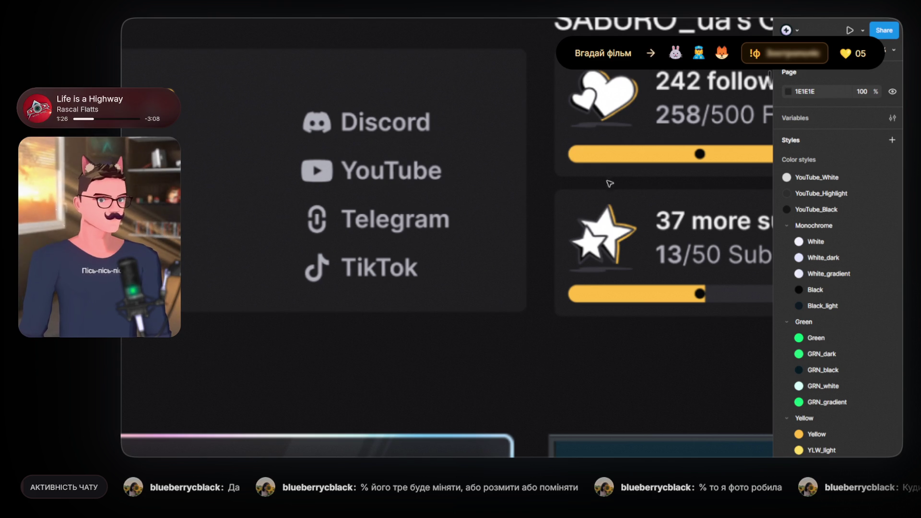
scroll(353, 234, "down", 10)
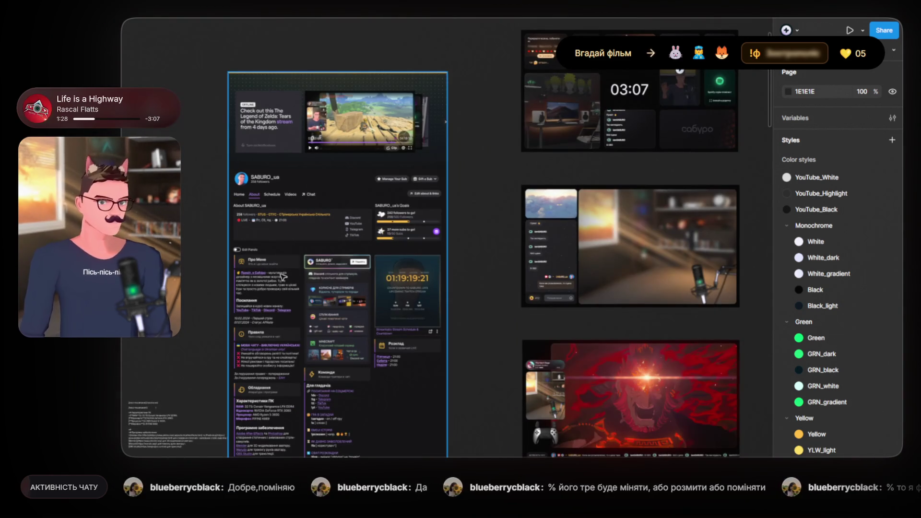
scroll(279, 291, "up", 5)
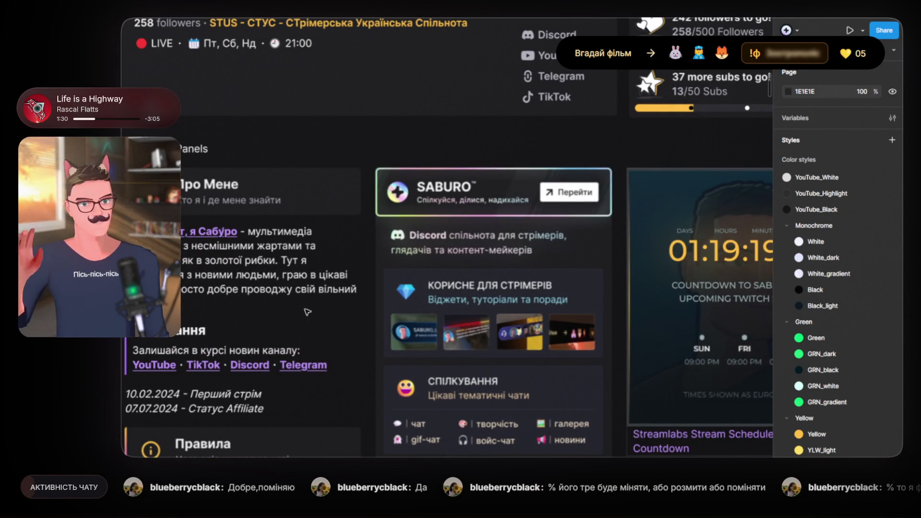
scroll(267, 303, "down", 5)
scroll(499, 201, "up", 5)
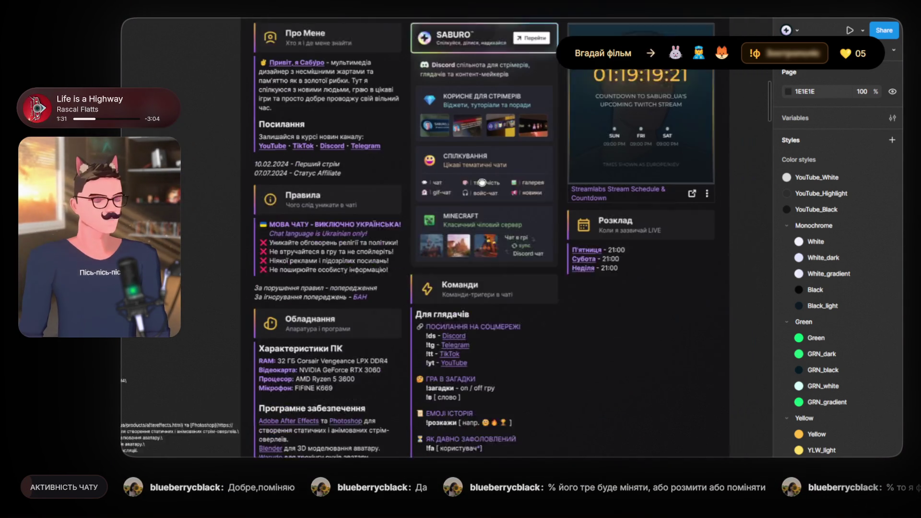
scroll(500, 201, "down", 5)
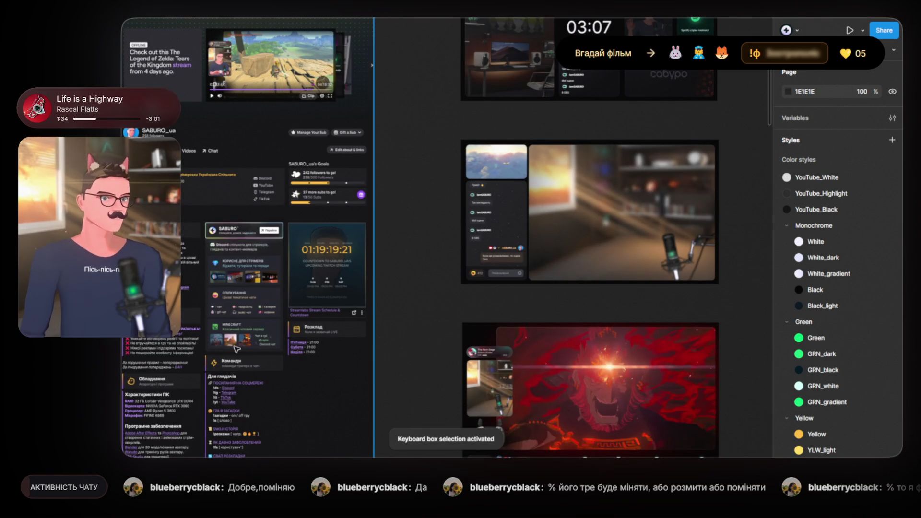
scroll(478, 191, "down", 3)
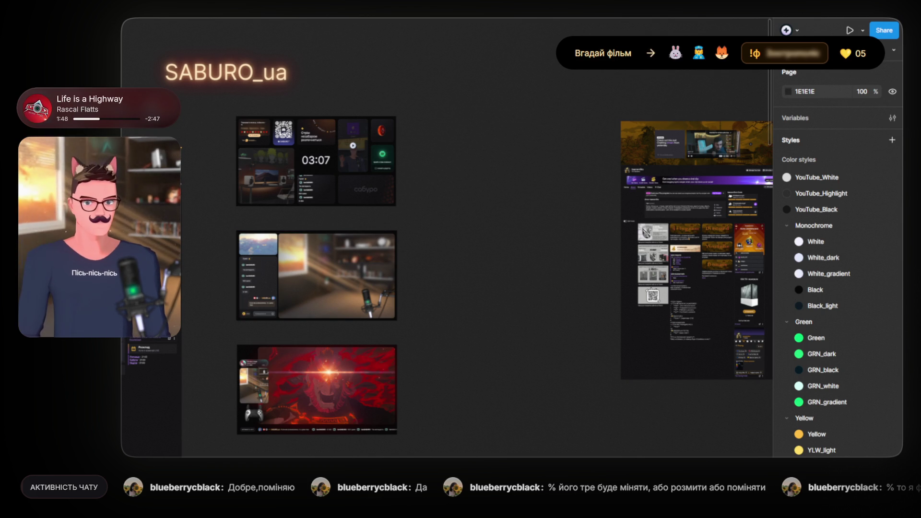
scroll(494, 346, "down", 5)
scroll(494, 345, "up", 2)
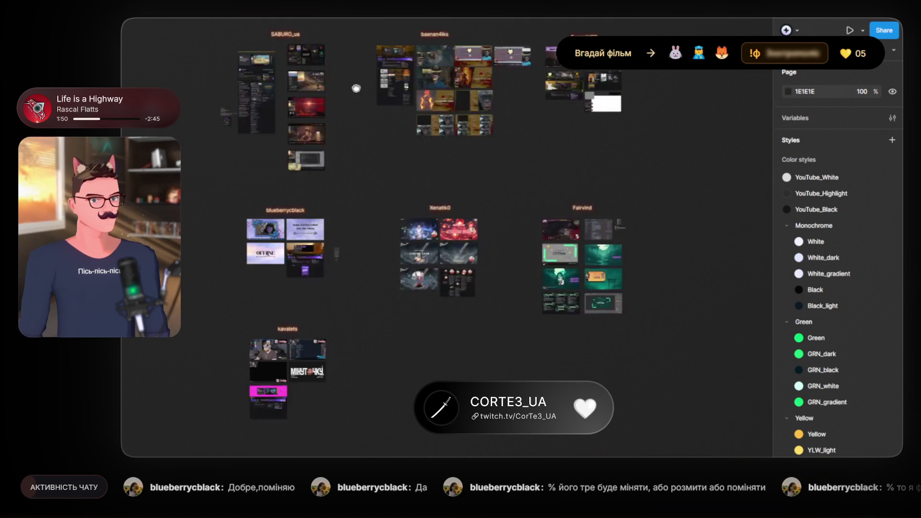
left_click_drag(390, 323, 345, 255)
scroll(345, 255, "up", 3)
scroll(354, 329, "up", 5)
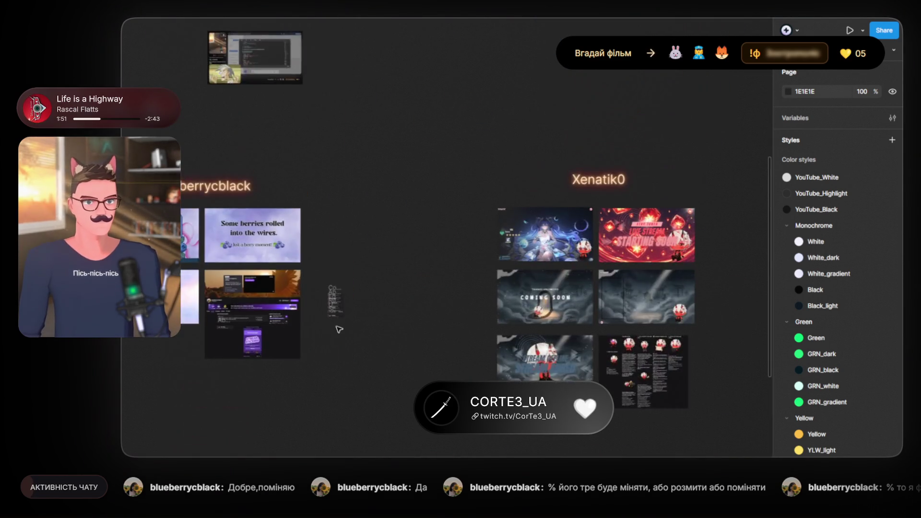
scroll(472, 323, "up", 5)
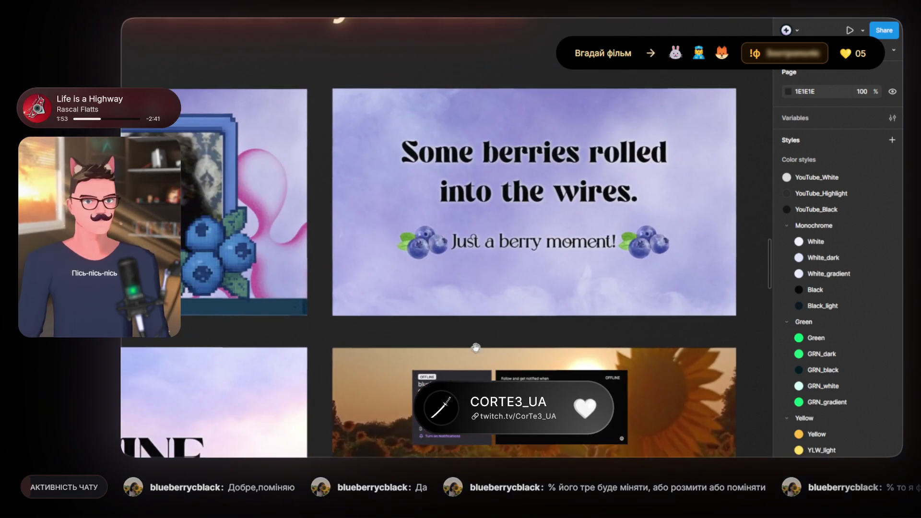
scroll(472, 323, "down", 2)
left_click_drag(161, 212, 267, 166)
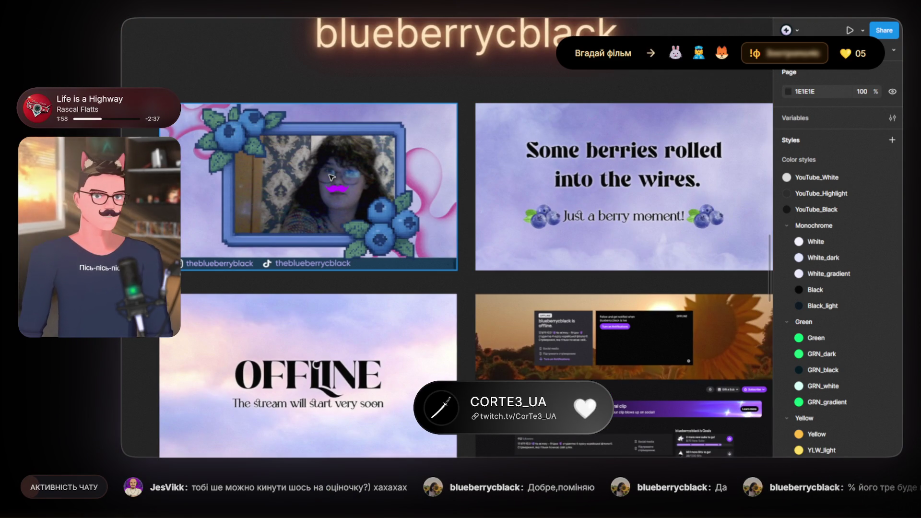
scroll(344, 181, "right", 3)
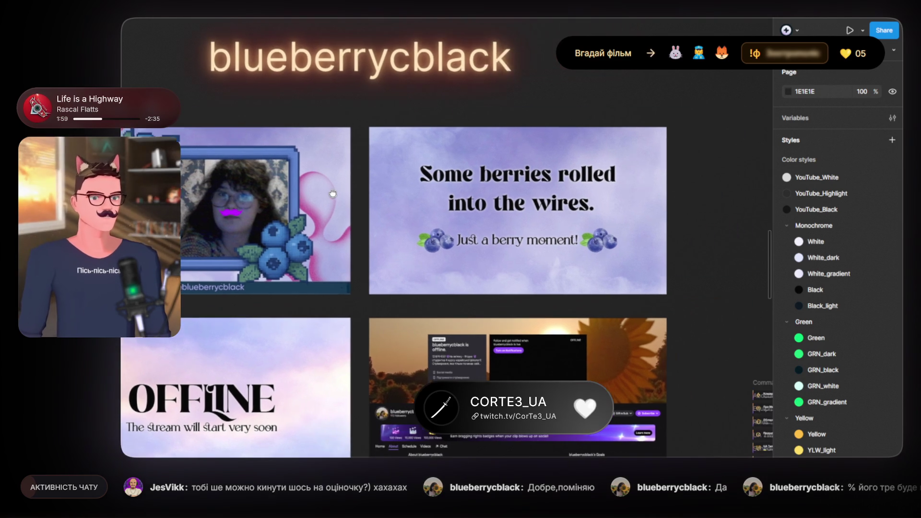
scroll(353, 196, "left", 4)
scroll(335, 202, "right", 6)
scroll(336, 201, "down", 2)
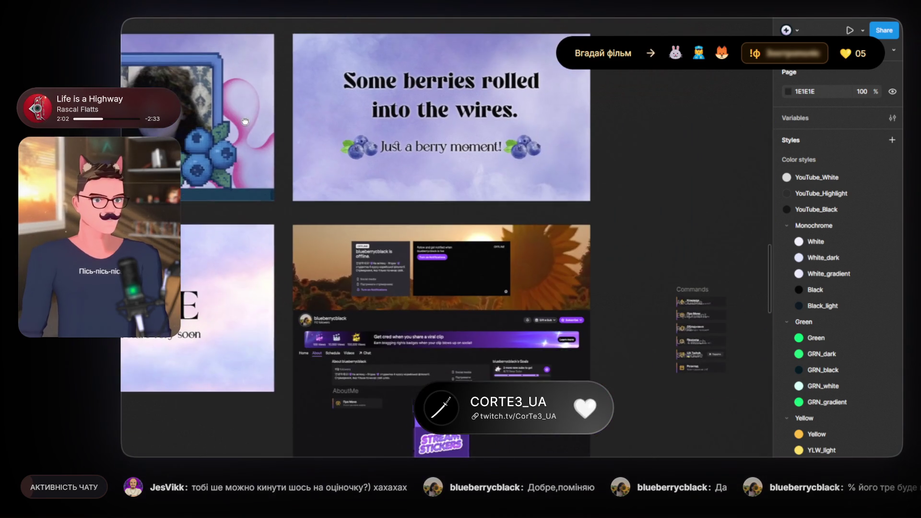
scroll(301, 226, "up", 2)
scroll(300, 226, "down", 5)
scroll(370, 263, "right", 4)
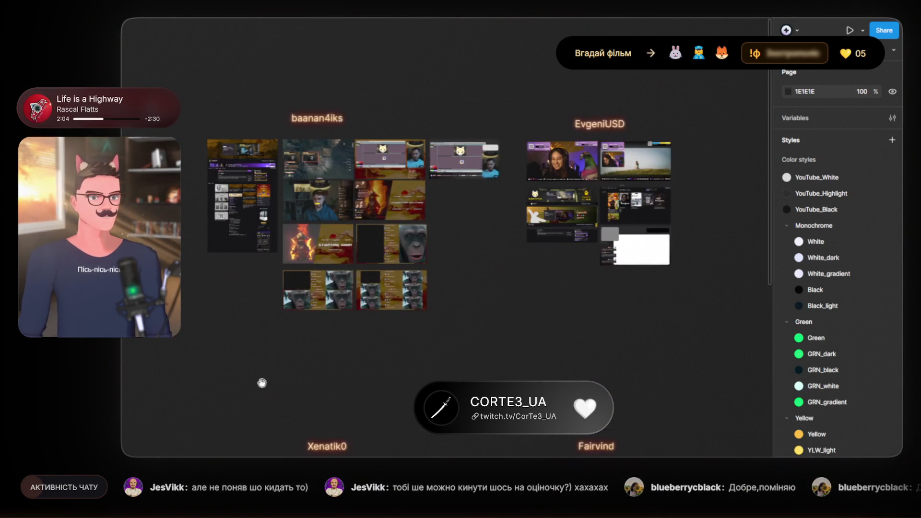
scroll(287, 240, "up", 5)
scroll(340, 237, "up", 6)
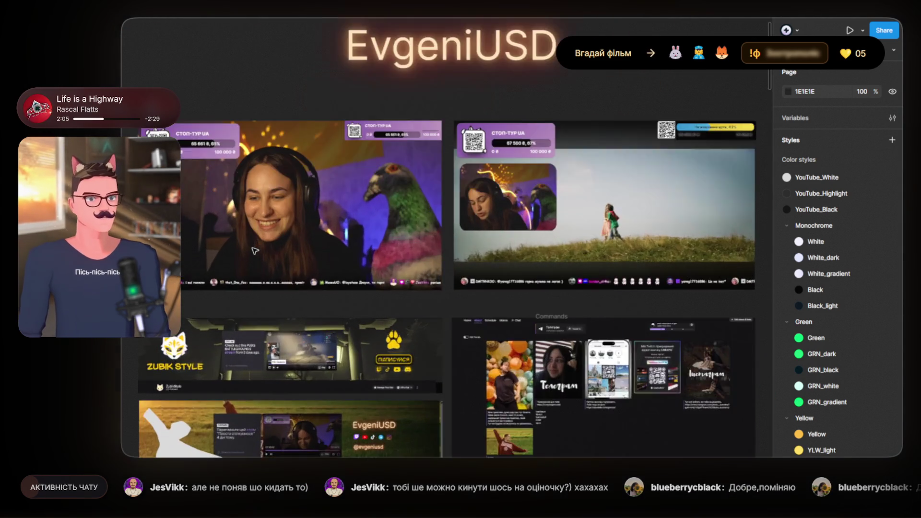
scroll(293, 259, "left", 3)
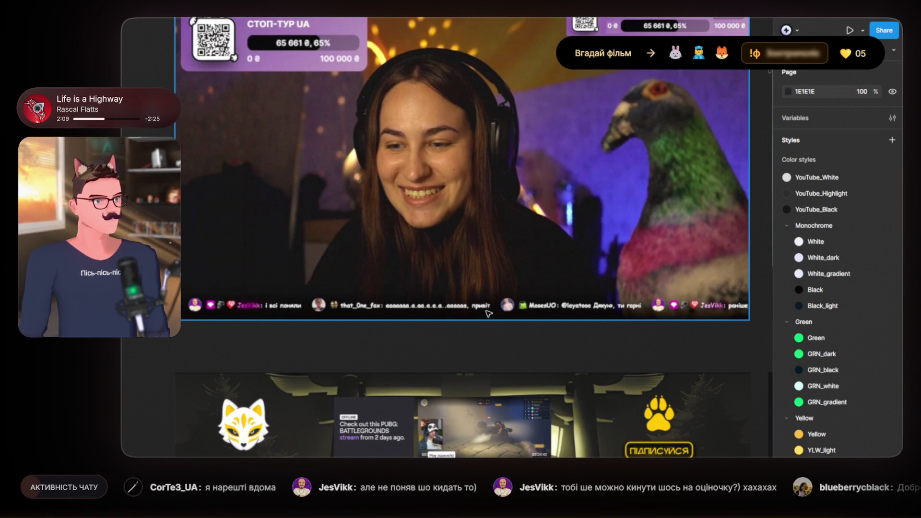
scroll(513, 308, "right", 10)
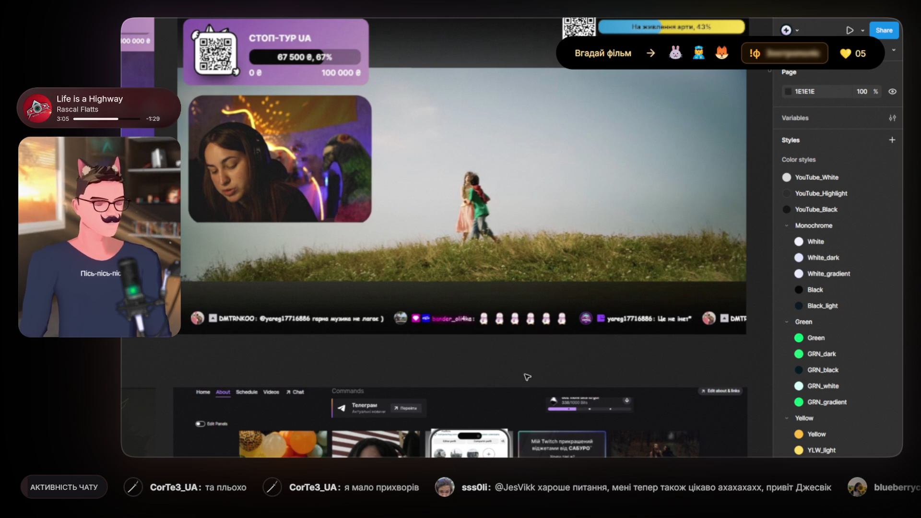
scroll(527, 378, "down", 5)
scroll(523, 382, "down", 2)
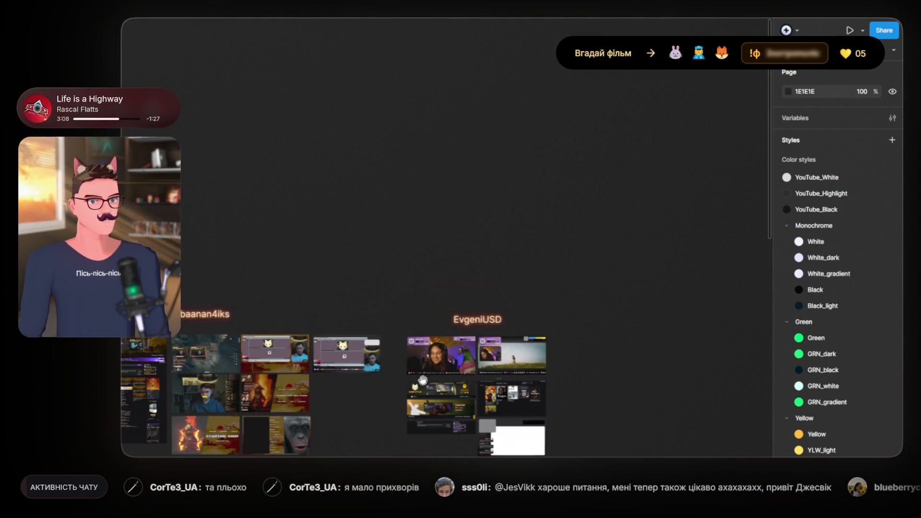
left_click_drag(522, 383, 697, 223)
left_click_drag(328, 297, 597, 246)
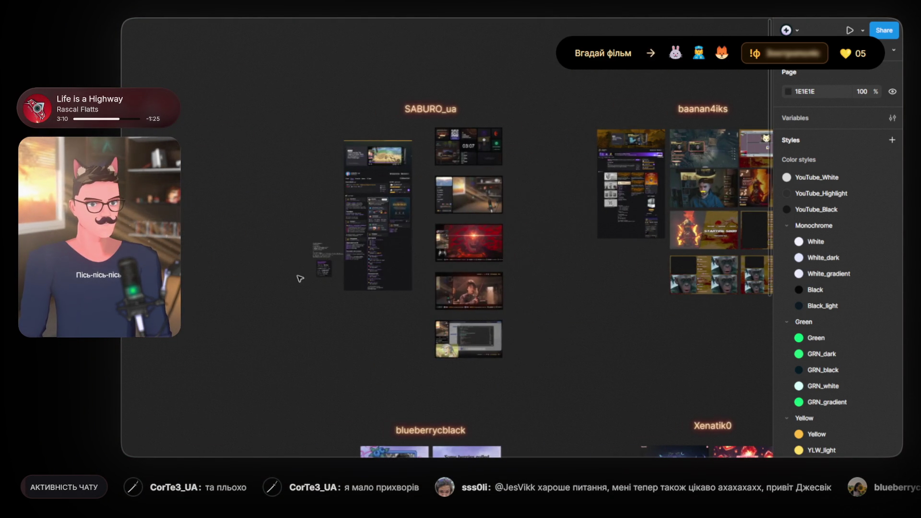
scroll(300, 273, "up", 10)
scroll(358, 264, "right", 4)
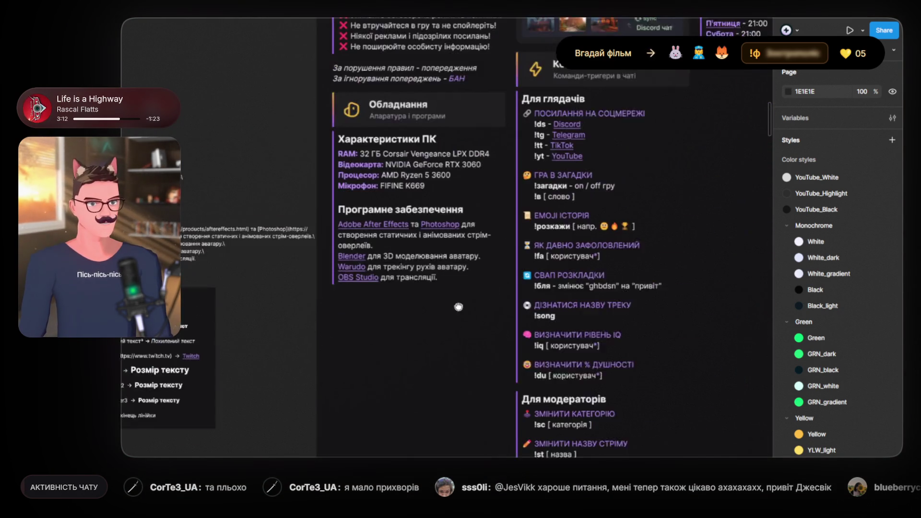
scroll(462, 304, "up", 3)
scroll(442, 294, "up", 3)
scroll(442, 319, "down", 1)
scroll(448, 327, "down", 1)
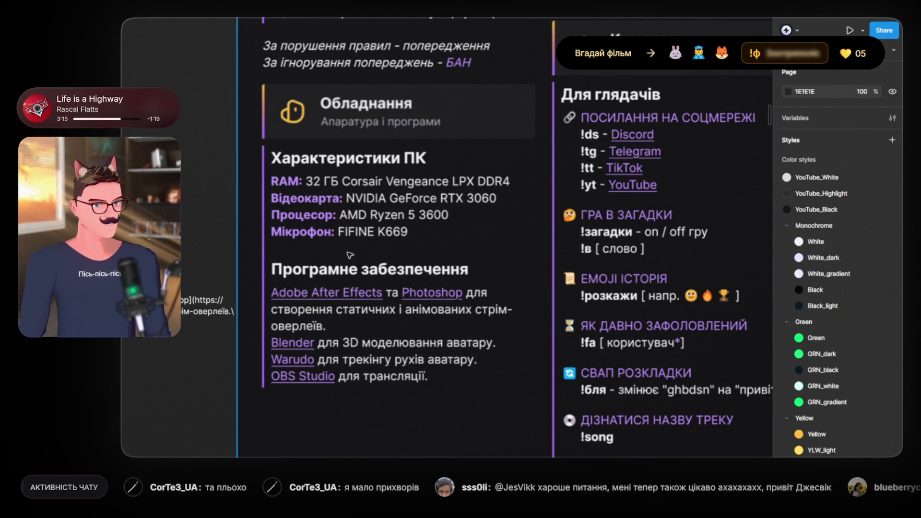
scroll(573, 347, "down", 3)
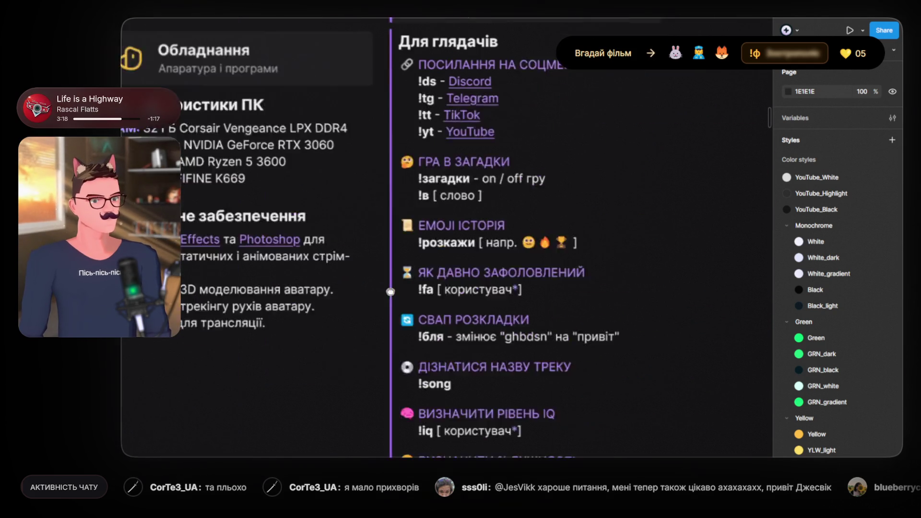
scroll(421, 361, "left", 3)
scroll(509, 271, "down", 2)
scroll(509, 271, "up", 3)
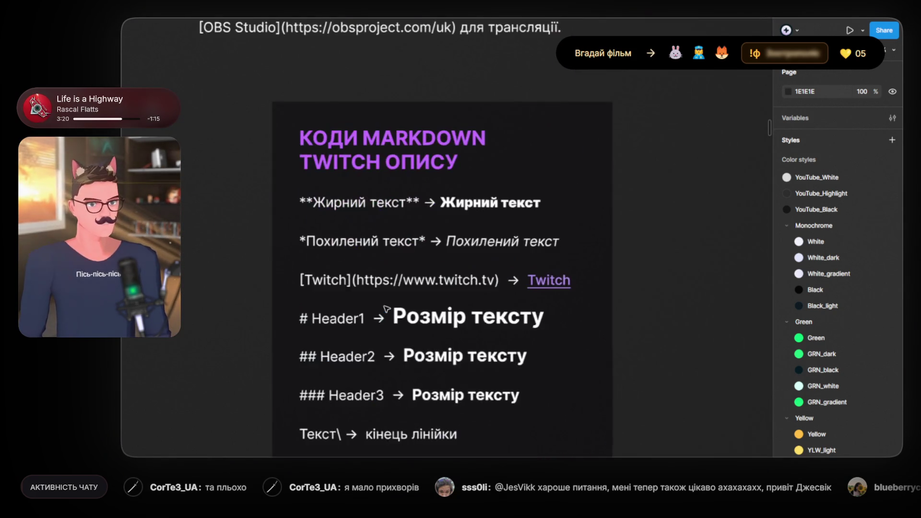
scroll(509, 271, "up", 1)
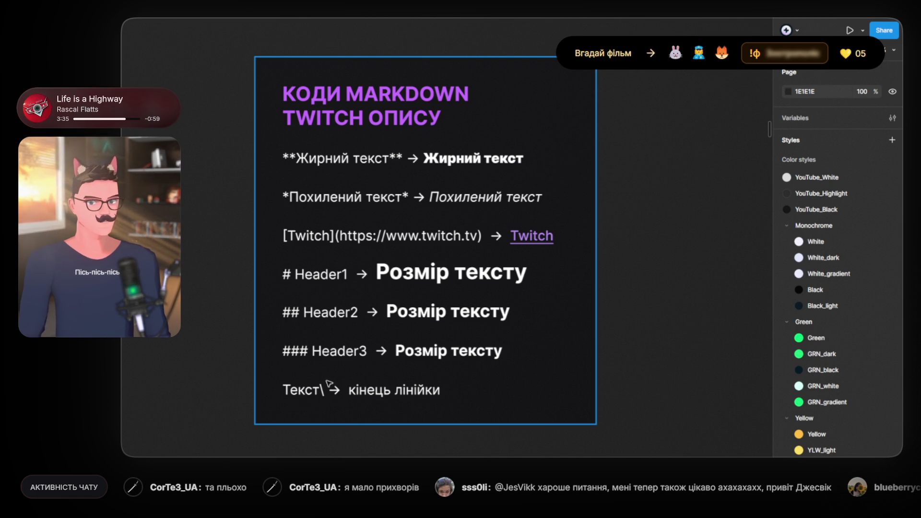
scroll(333, 361, "down", 5)
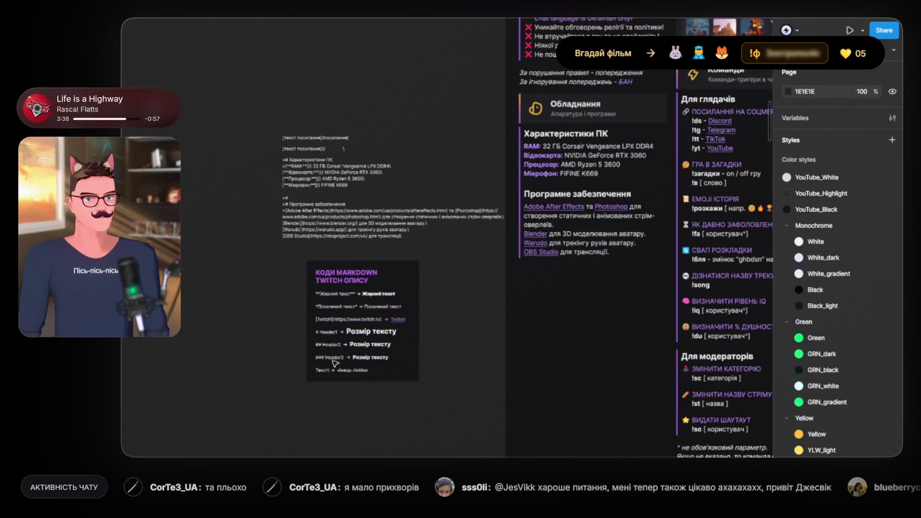
scroll(467, 288, "down", 10)
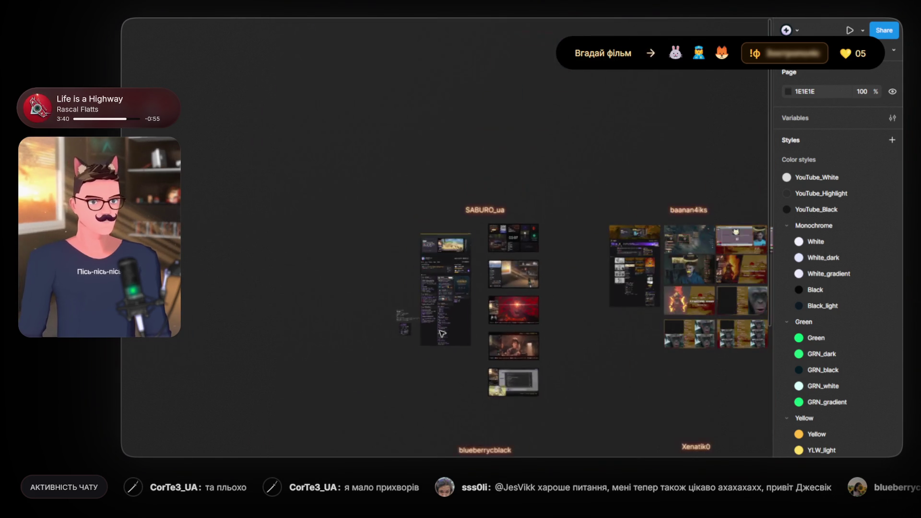
scroll(346, 260, "up", 5)
scroll(479, 305, "right", 2)
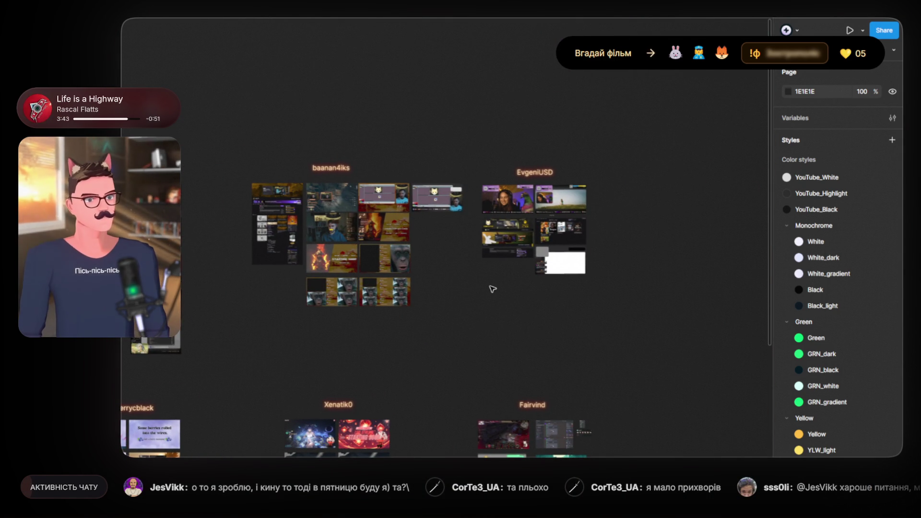
scroll(507, 301, "up", 2)
scroll(558, 300, "up", 3)
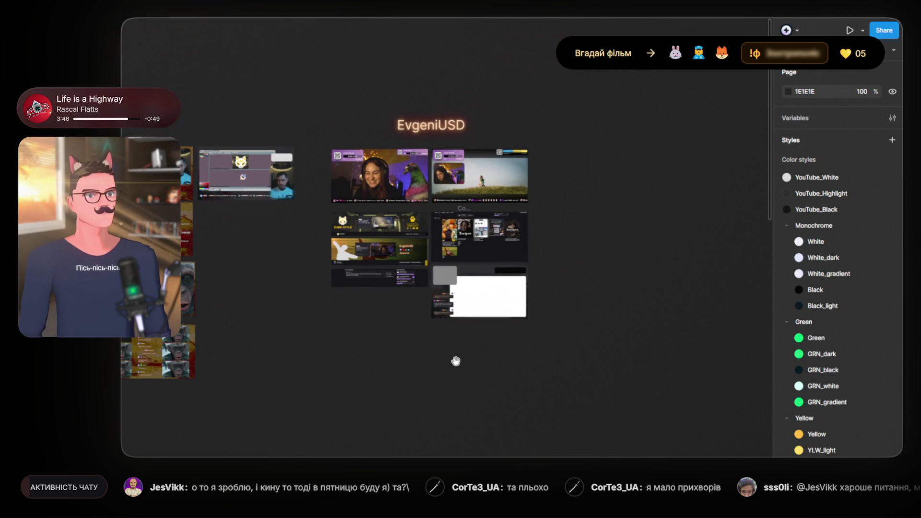
scroll(432, 350, "up", 2)
scroll(405, 274, "up", 2)
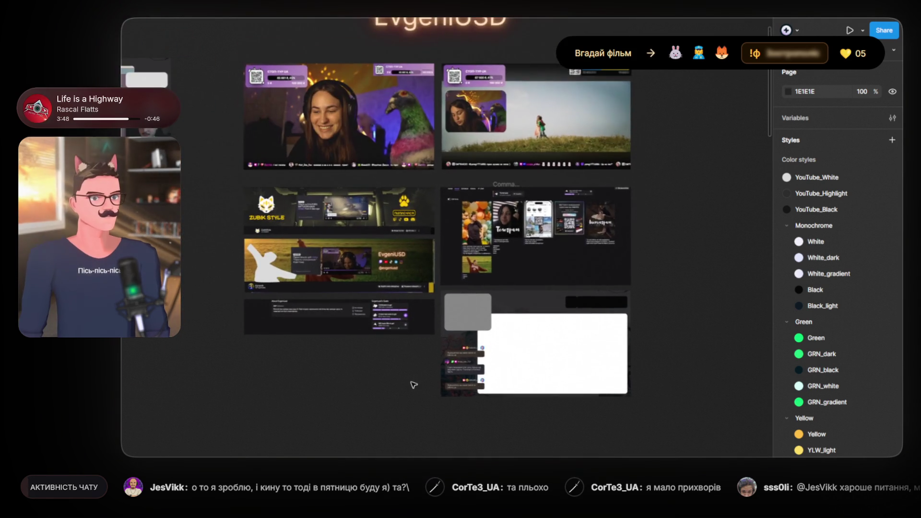
scroll(413, 382, "up", 2)
scroll(436, 367, "down", 3)
scroll(422, 369, "down", 2)
left_click_drag(411, 372, 485, 179)
scroll(426, 249, "down", 2)
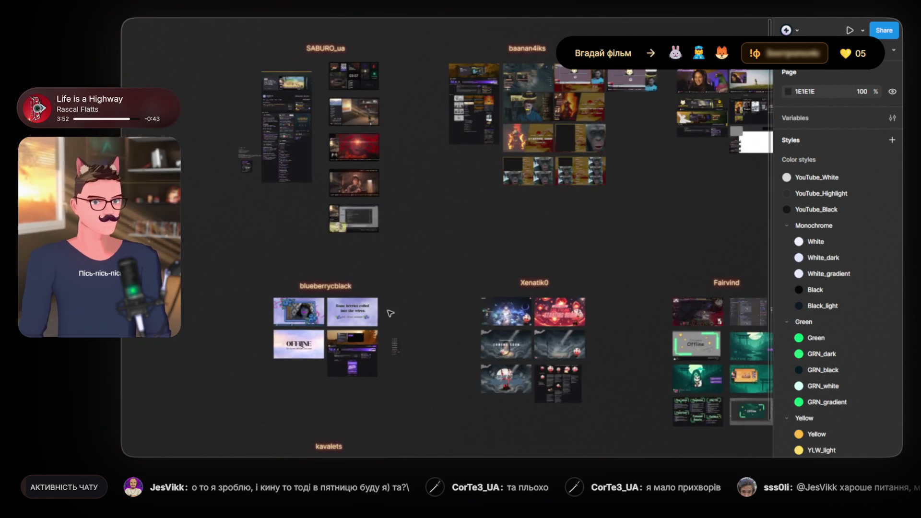
scroll(396, 302, "up", 5)
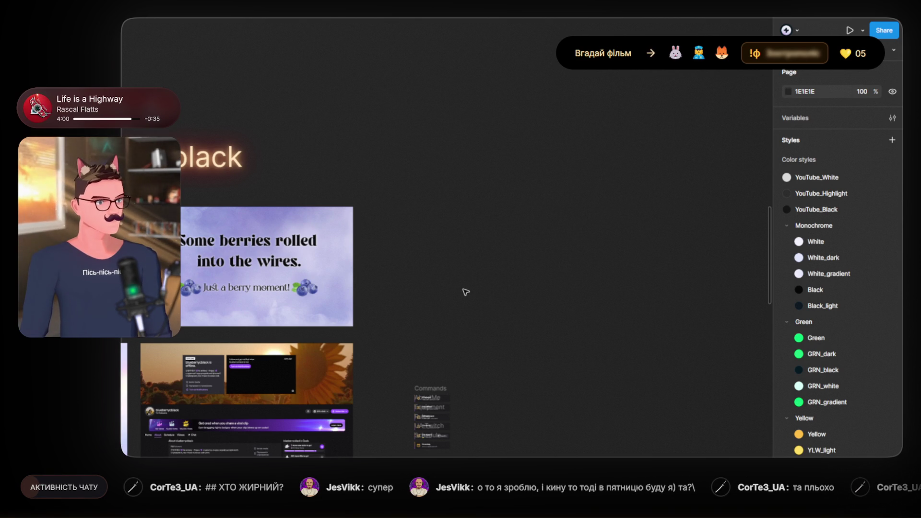
scroll(473, 275, "down", 5)
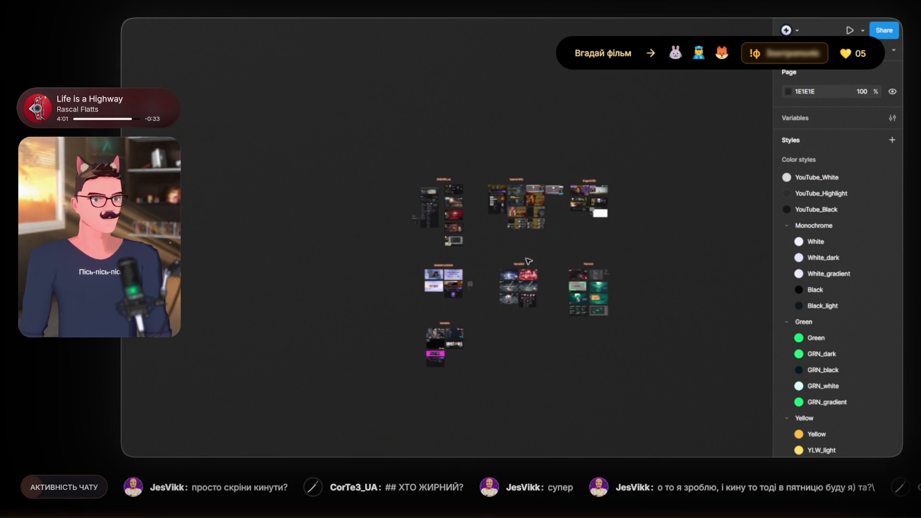
scroll(450, 269, "up", 5)
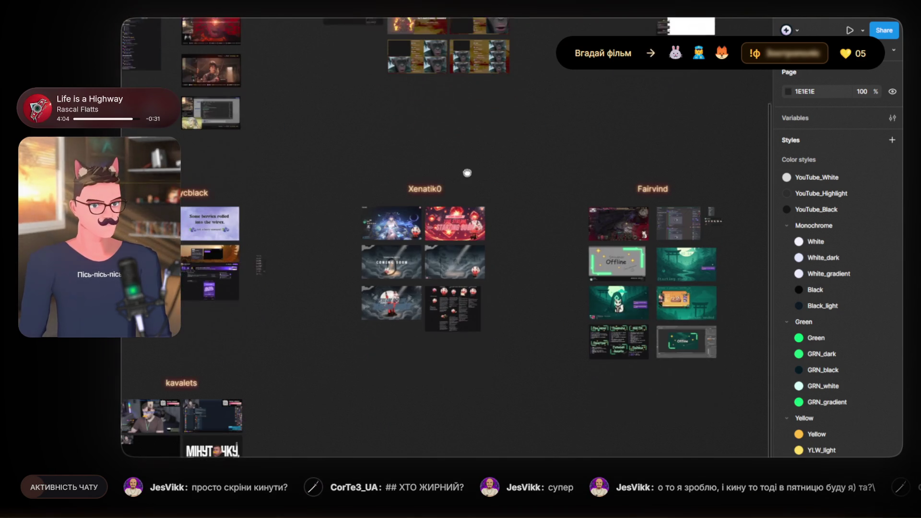
left_click(426, 183)
scroll(350, 257, "left", 5)
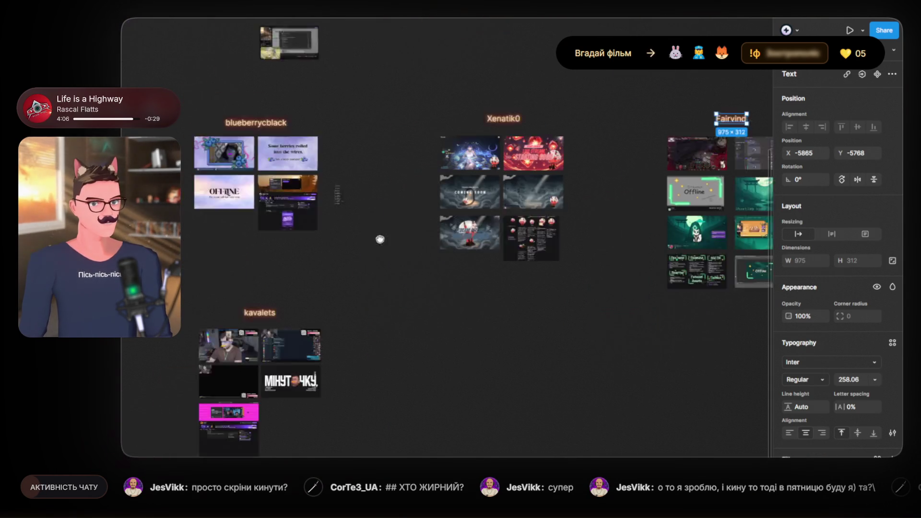
left_click(323, 279)
scroll(330, 348, "up", 2)
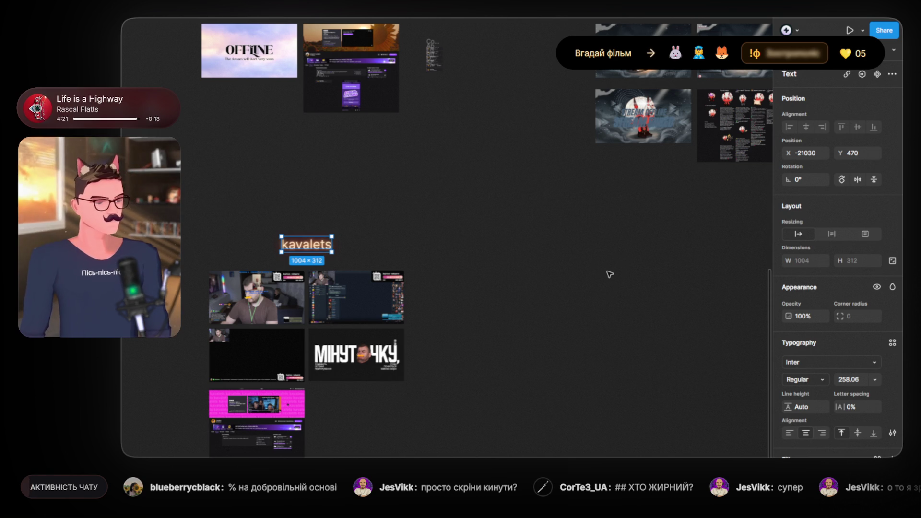
left_click(469, 319)
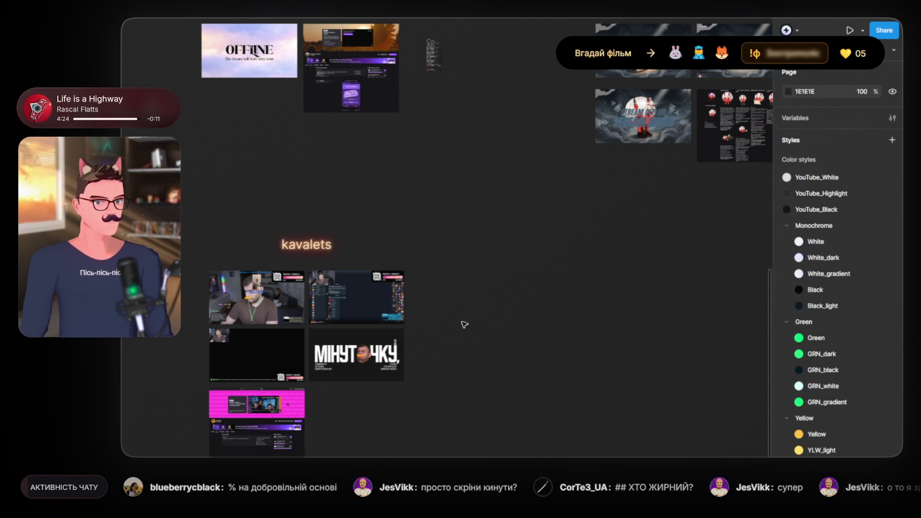
scroll(485, 340, "up", 3)
scroll(500, 304, "down", 3)
scroll(499, 304, "up", 5)
scroll(429, 326, "right", 10)
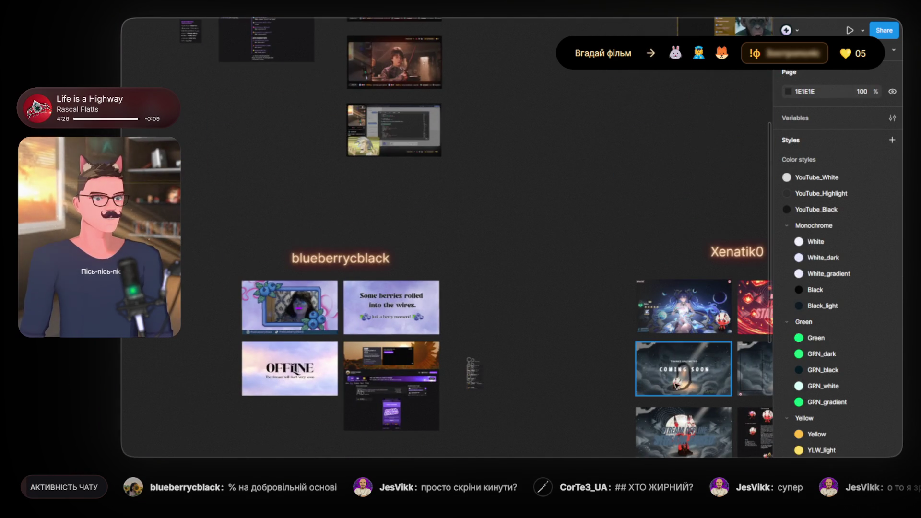
scroll(430, 326, "up", 5)
scroll(429, 326, "down", 15)
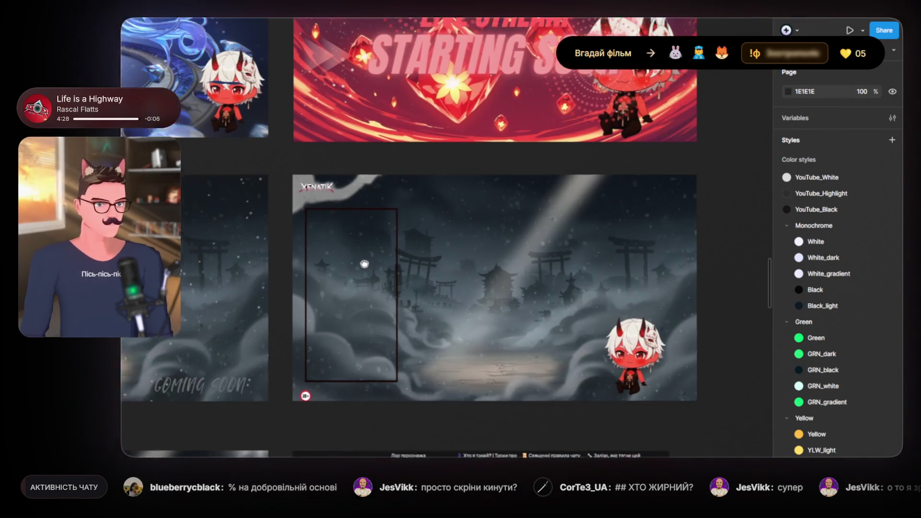
scroll(434, 250, "right", 5)
scroll(437, 212, "down", 2)
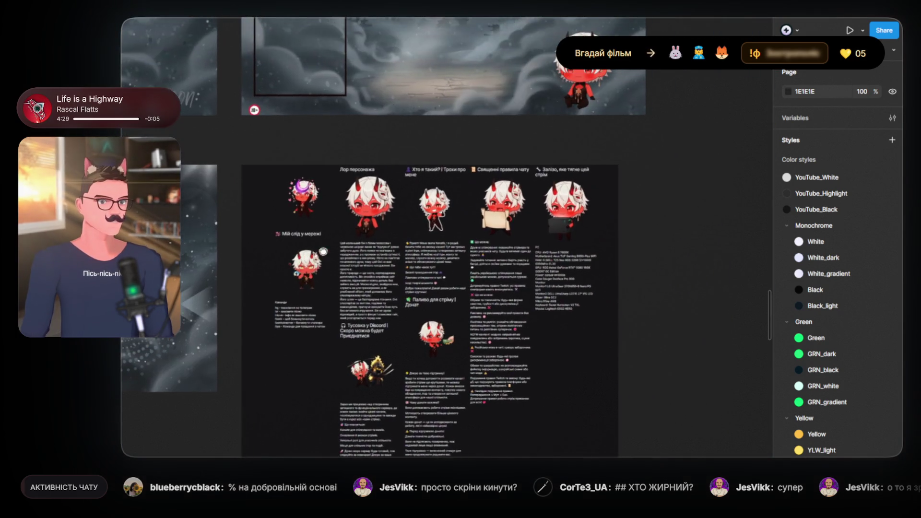
scroll(437, 211, "up", 3)
scroll(438, 288, "down", 6)
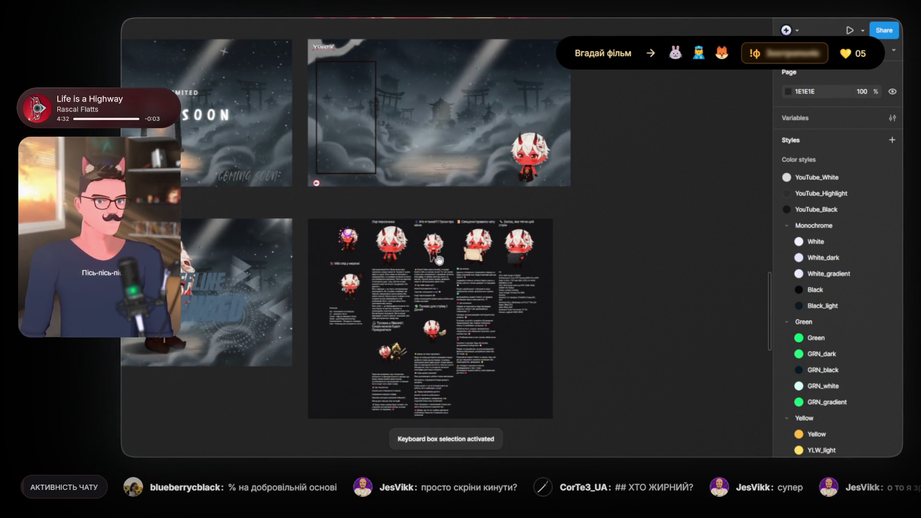
scroll(438, 318, "up", 6)
scroll(403, 324, "up", 2)
scroll(403, 324, "down", 3)
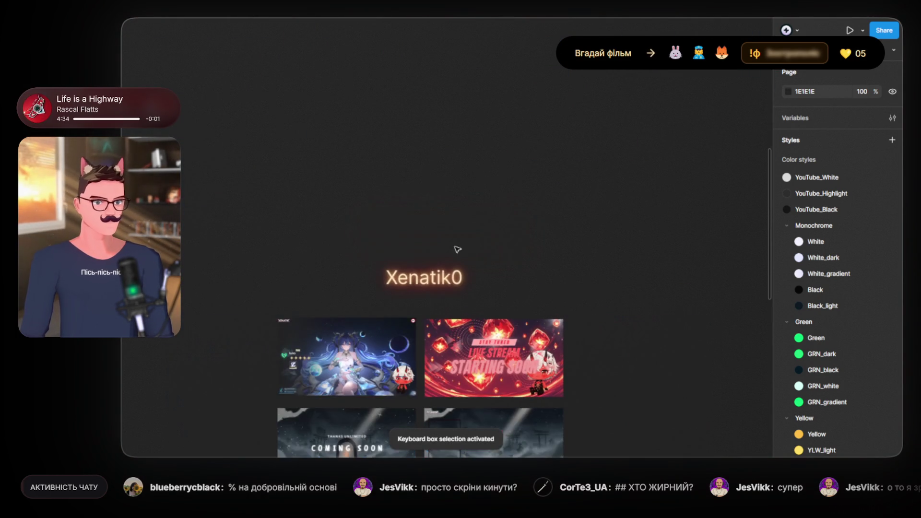
- Bring the EvgeniUSD board to the centre with its ZUBIK STYLE banner visible
left_click_drag(481, 197, 349, 354)
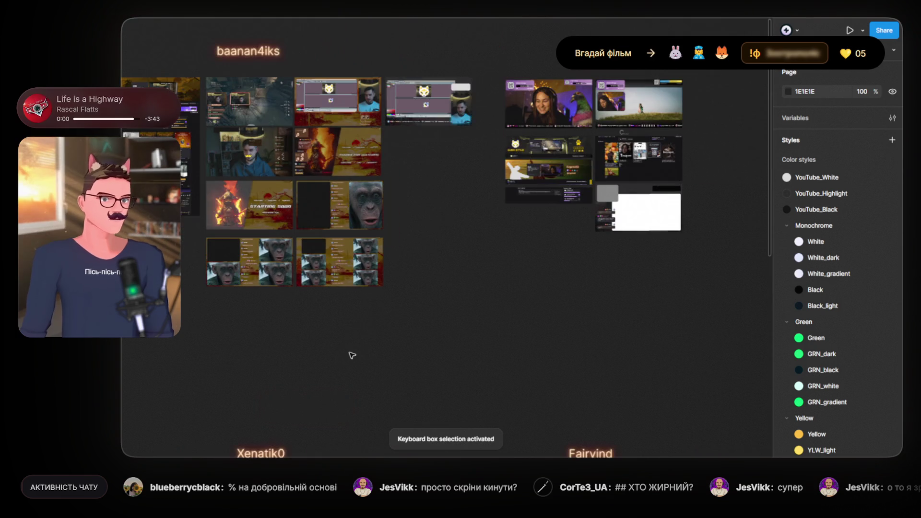
left_click_drag(575, 270, 432, 374)
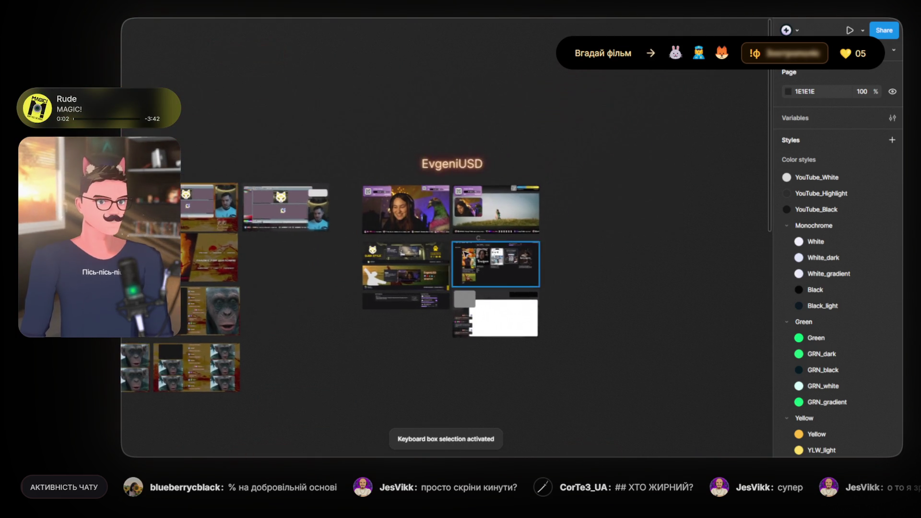
scroll(454, 250, "up", 6)
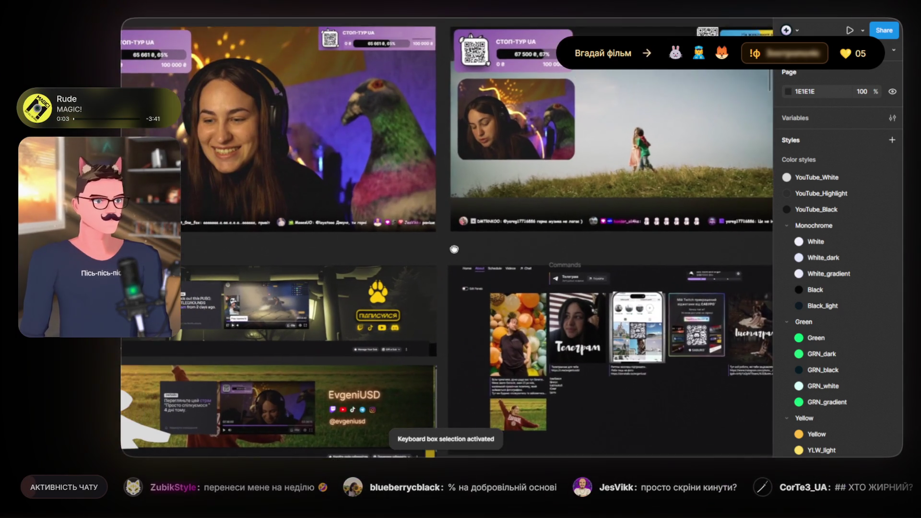
left_click_drag(454, 249, 474, 228)
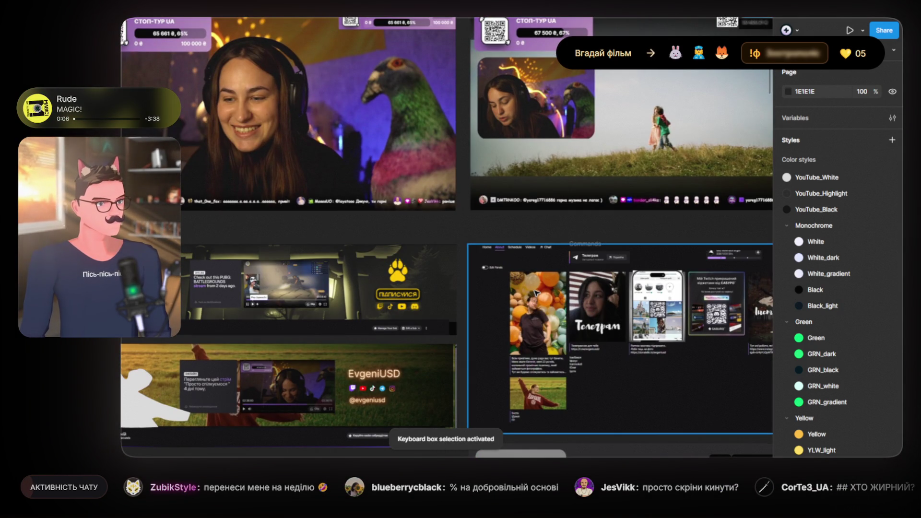
scroll(536, 294, "down", 2)
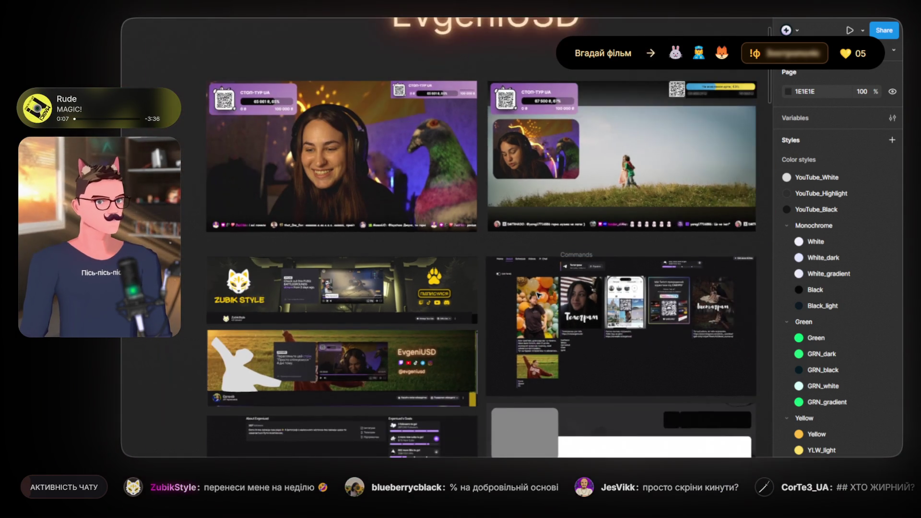
scroll(530, 276, "down", 2)
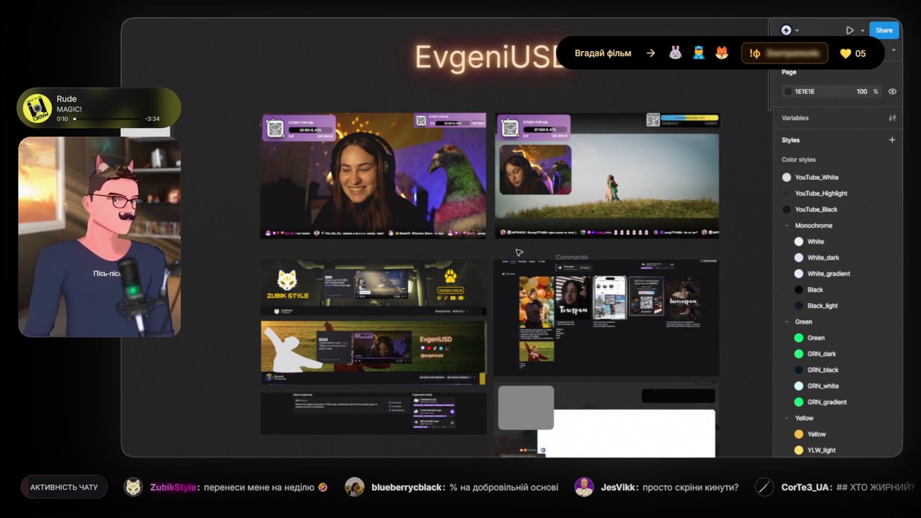
scroll(518, 252, "down", 2)
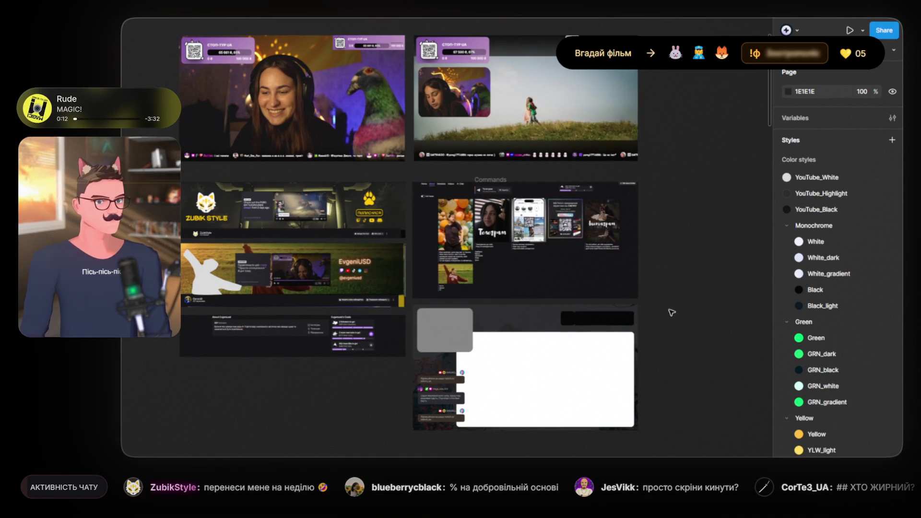
scroll(677, 314, "up", 3)
scroll(645, 256, "left", 4)
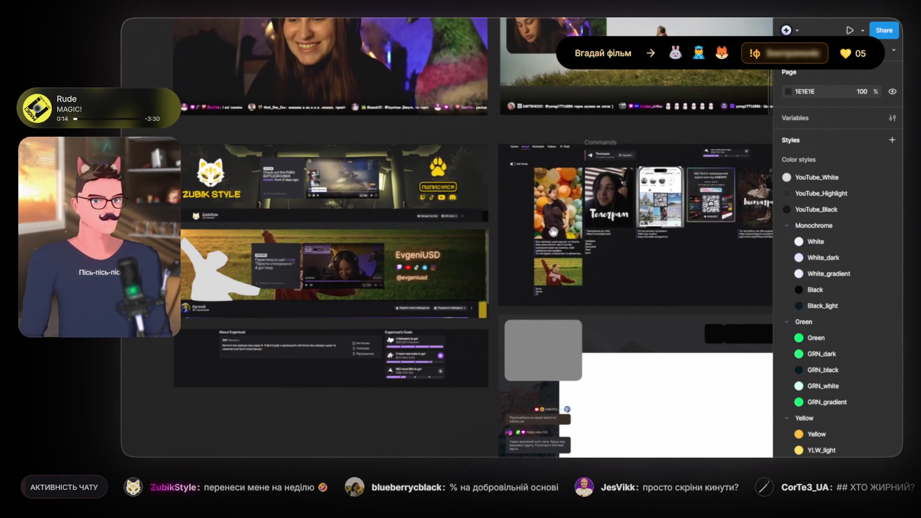
- Delete the ZUBIK STYLE banner image from the canvas
left_click(440, 211)
key("Delete")
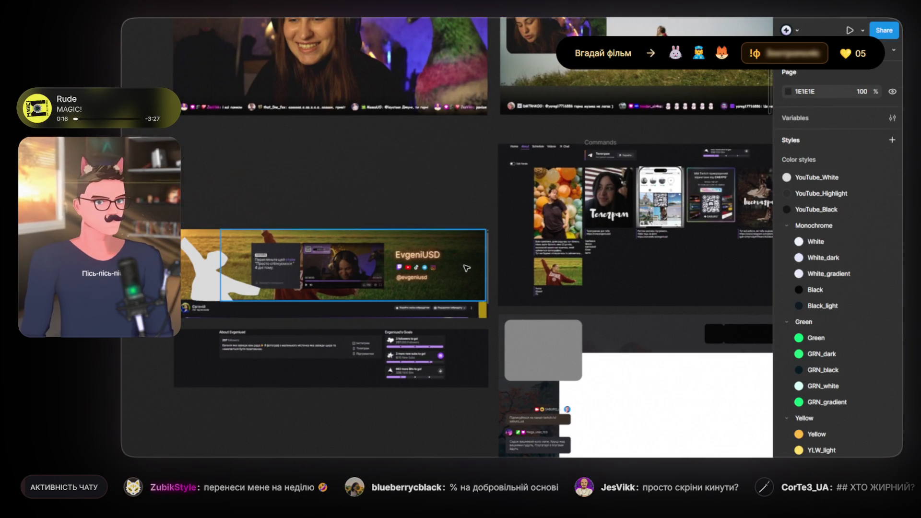
scroll(251, 192, "down", 1)
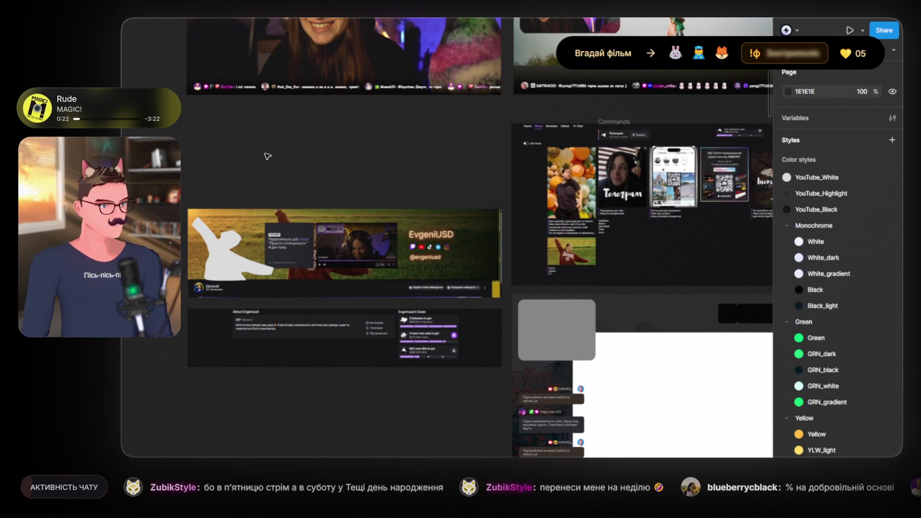
- Move the five EvgeniUSD channel-page frames up about 174 px under the screenshots, then deselect
mouse_move(169, 168)
left_mouse_down()
mouse_move(418, 387)
mouse_move(512, 405)
left_mouse_up()
left_click_drag(417, 253, 417, 170)
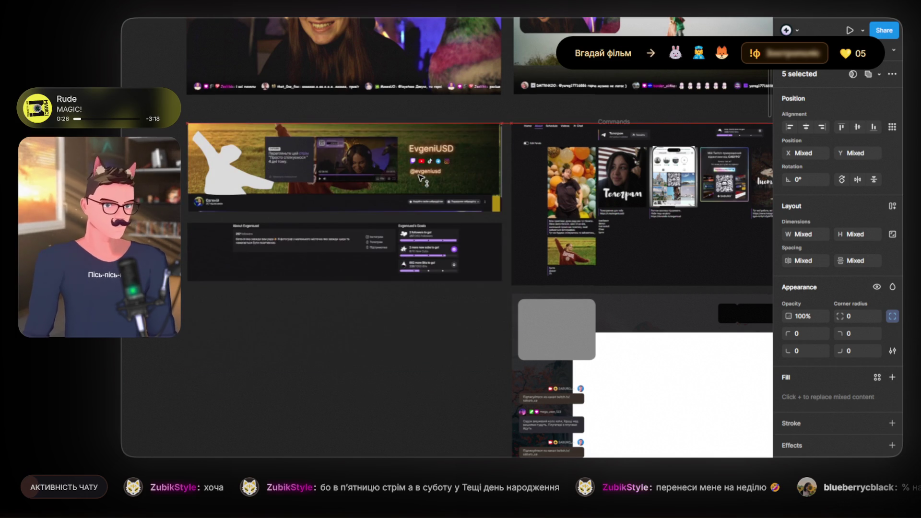
left_click(333, 346)
scroll(335, 345, "down", 2)
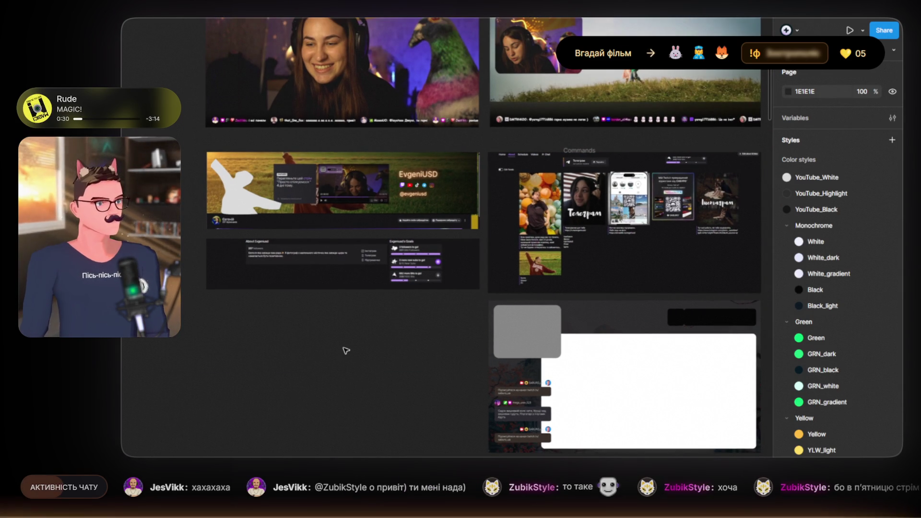
scroll(383, 391, "down", 2)
scroll(383, 390, "down", 2)
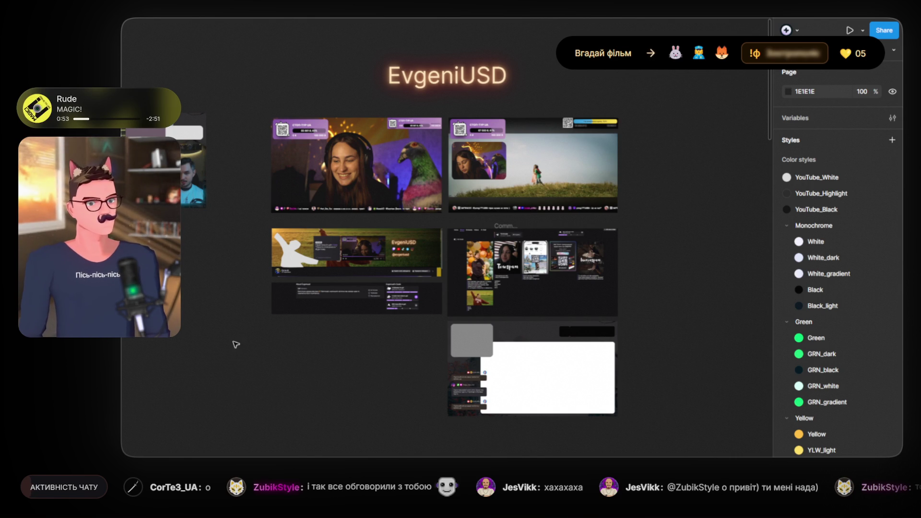
- Scroll from the EvgeniUSD boards over to the blueberrycblack and Xenatik0 boards
scroll(273, 411, "up", 3)
scroll(275, 374, "left", 1)
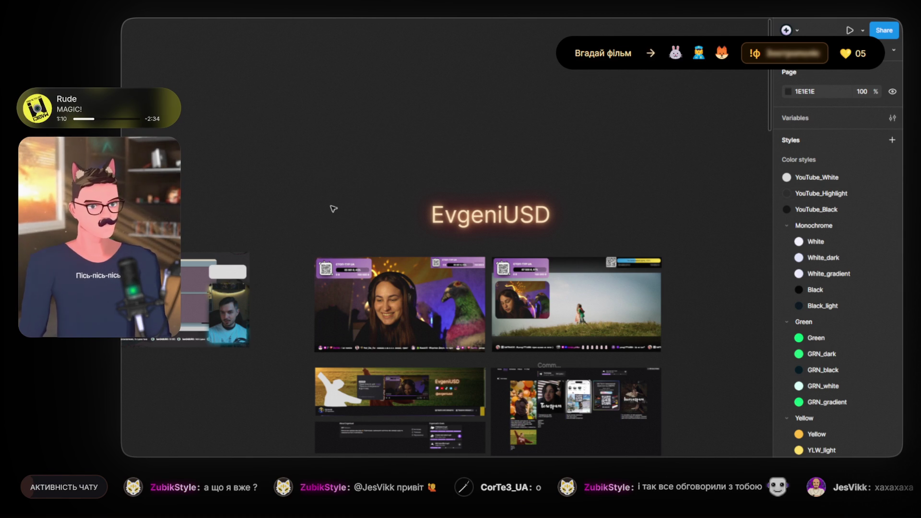
scroll(309, 206, "down", 3)
scroll(309, 206, "down", 10)
scroll(310, 206, "left", 5)
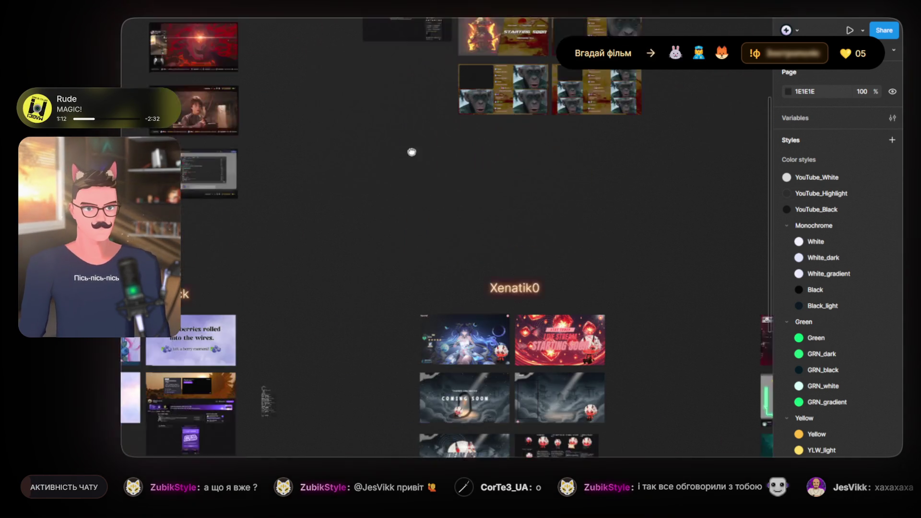
scroll(526, 341, "left", 8)
scroll(526, 341, "down", 3)
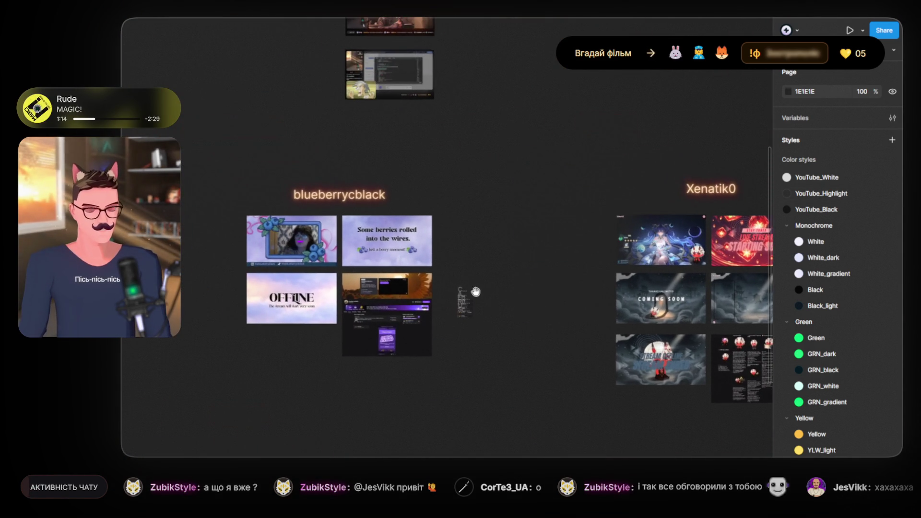
scroll(528, 339, "right", 5)
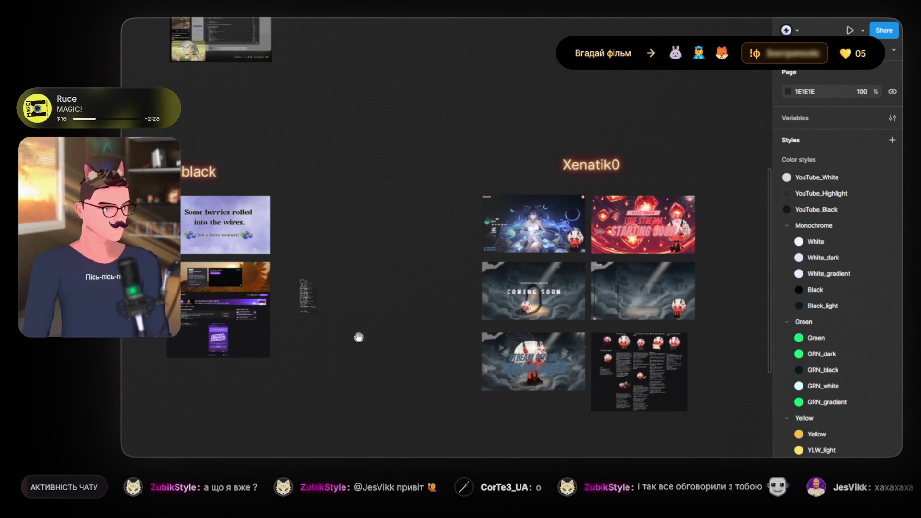
scroll(413, 327, "down", 3)
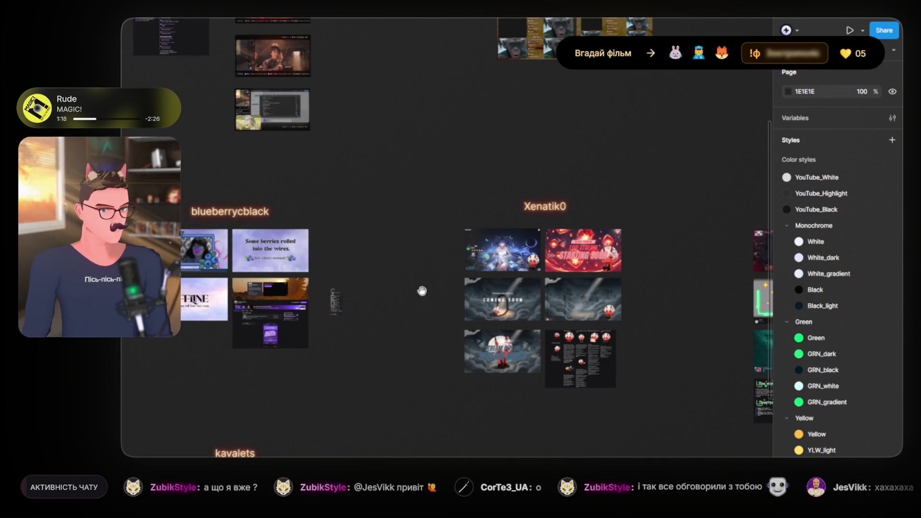
- Pan the canvas left and up so the Fairvind board sits beside Xenatik0
left_click_drag(421, 298, 237, 249)
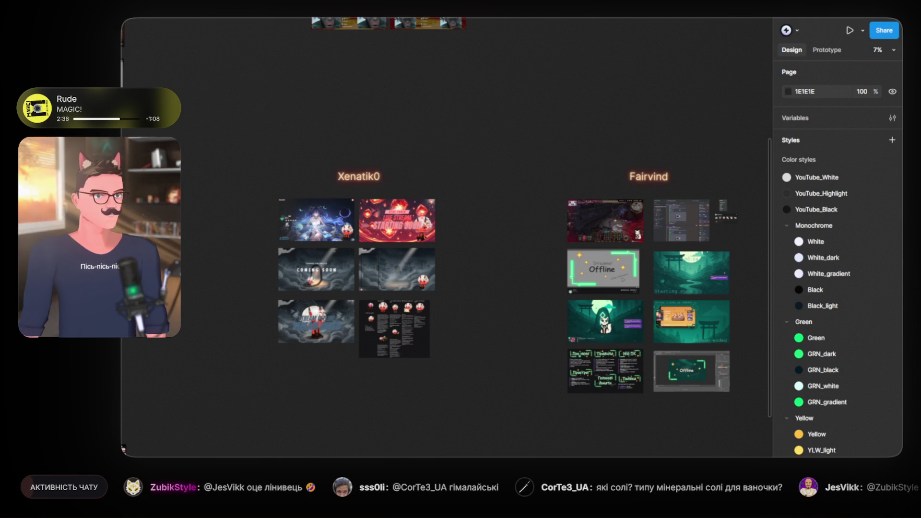
- Scroll past the other boards and zoom to 67% on the six-button Commands list
scroll(495, 150, "up", 2)
scroll(567, 319, "up", 8)
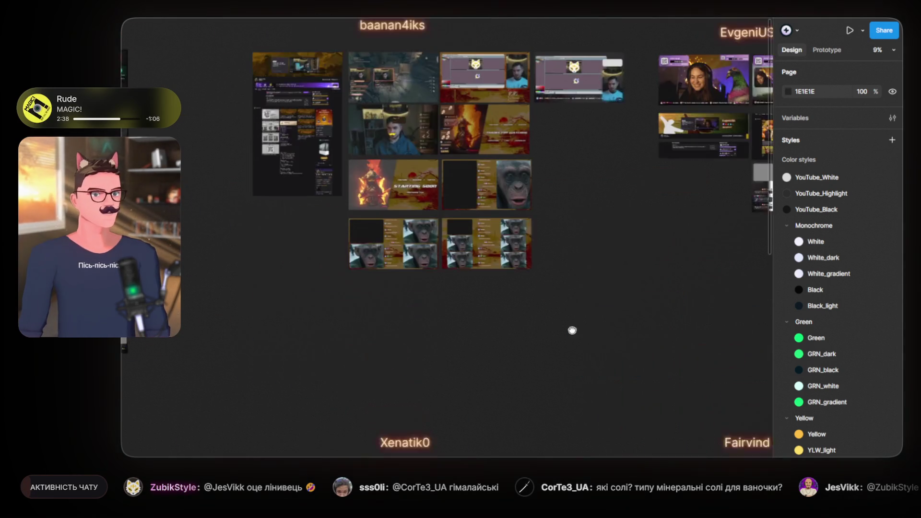
scroll(584, 286, "right", 5)
scroll(552, 230, "left", 8)
scroll(524, 181, "down", 3)
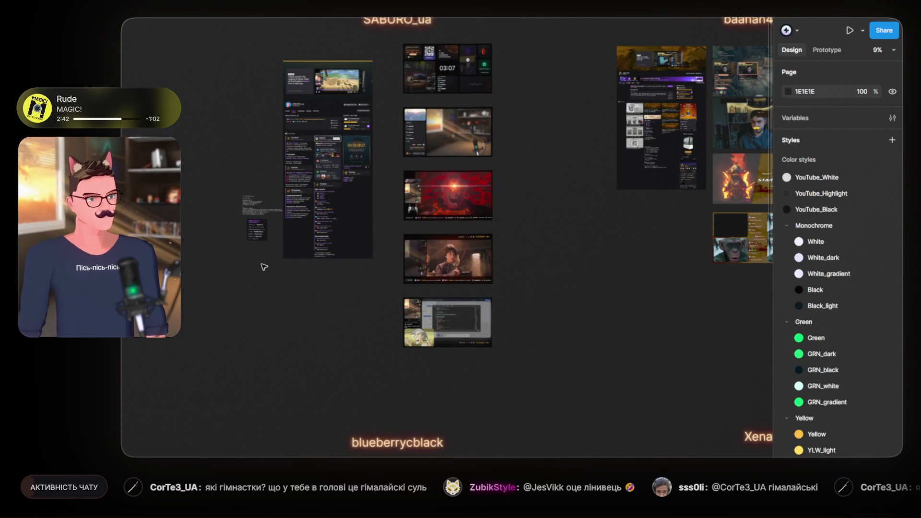
scroll(222, 234, "up", 3)
scroll(222, 234, "up", 5)
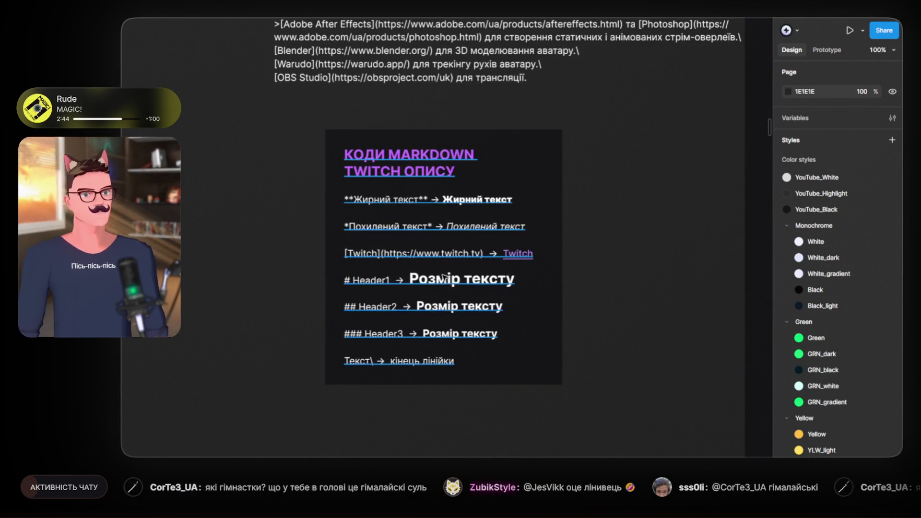
scroll(454, 287, "down", 3)
scroll(523, 290, "down", 3)
scroll(379, 306, "up", 5)
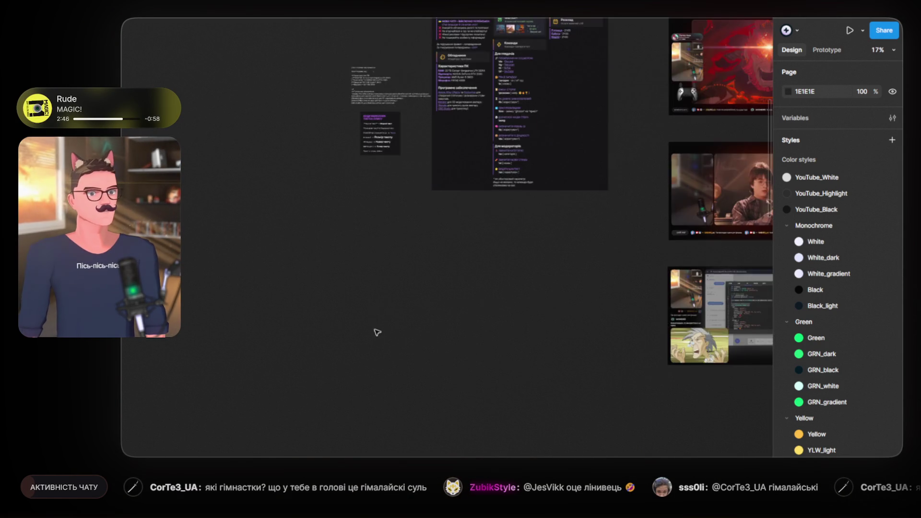
scroll(335, 230, "down", 3)
scroll(335, 231, "down", 3)
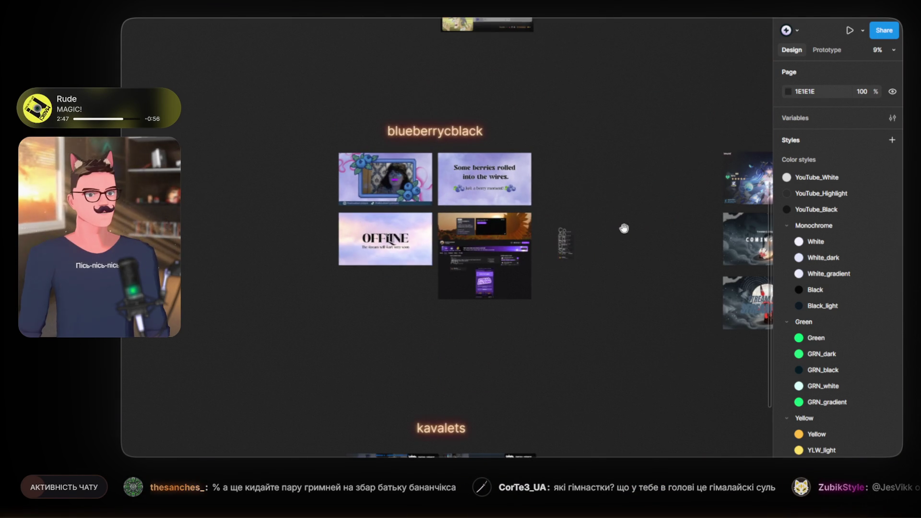
scroll(500, 242, "right", 3)
scroll(439, 257, "up", 10)
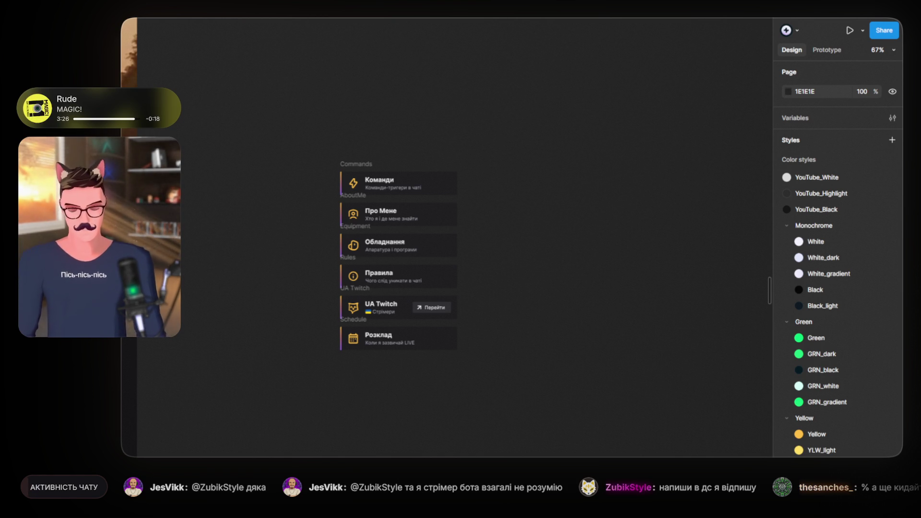
- Zoom out to 8% and pan over to the baanan4iks and EvgeniUSD boards
scroll(571, 150, "down", 10, "ctrl")
scroll(551, 144, "down", 5)
mouse_move(325, 189)
left_mouse_down()
mouse_move(304, 335)
mouse_move(627, 304)
mouse_move(432, 288)
mouse_move(592, 283)
left_mouse_up()
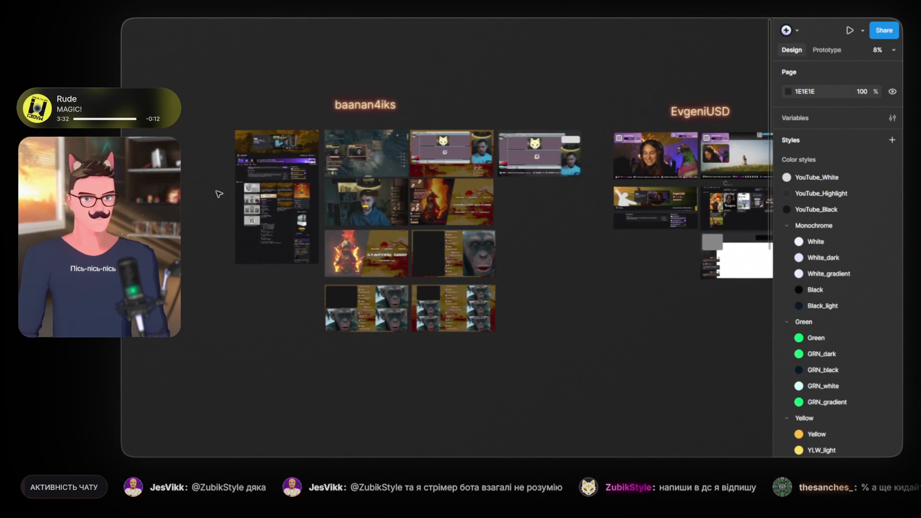
- Zoom into the baanan4iks page, browse its panels, then zoom out to about 40%
scroll(249, 200, "up", 15, "ctrl")
scroll(351, 235, "down", 5, "ctrl")
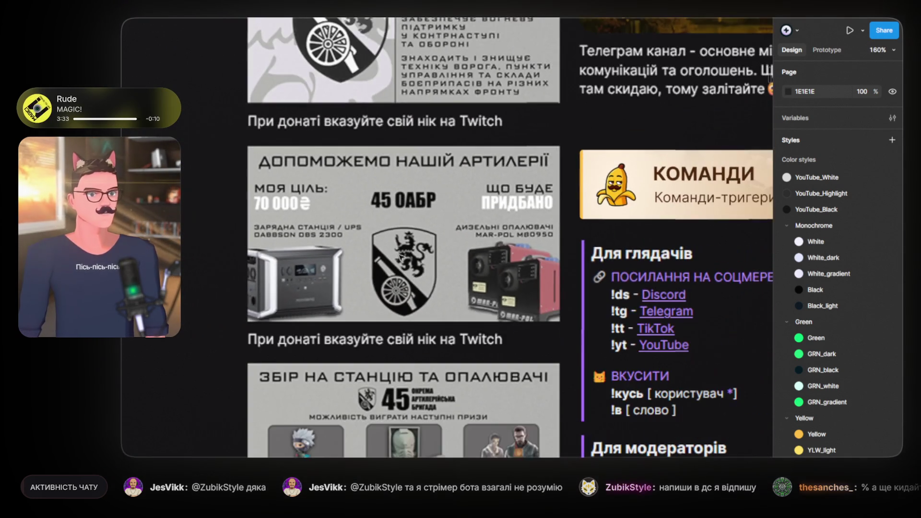
scroll(432, 259, "up", 3)
scroll(439, 270, "down", 3, "ctrl")
scroll(439, 269, "down", 6)
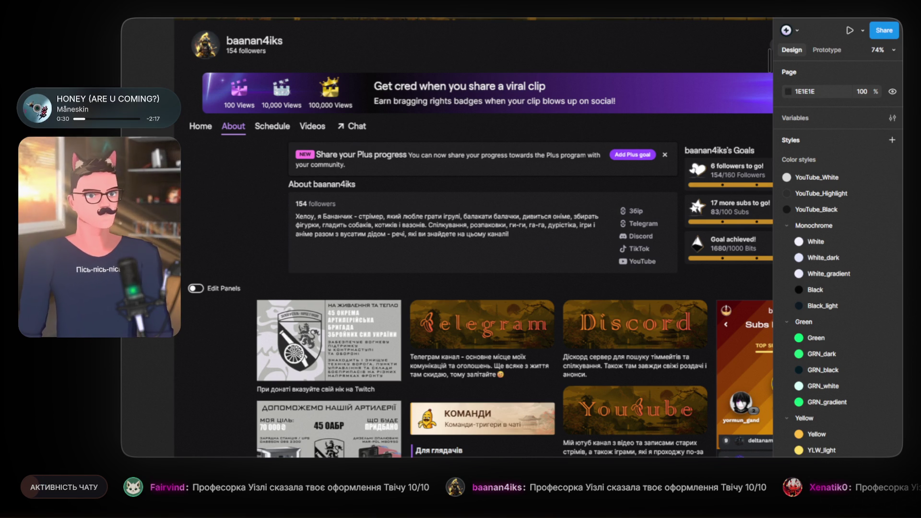
scroll(296, 305, "down", 10)
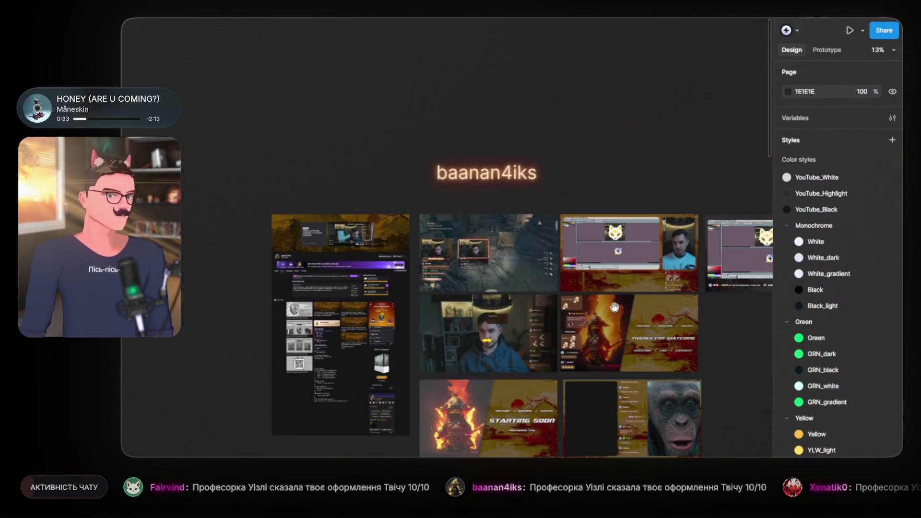
left_click_drag(295, 304, 58, 216)
mouse_move(587, 249)
left_mouse_down()
mouse_move(345, 208)
mouse_move(341, 232)
left_mouse_up()
left_click_drag(455, 302, 385, 317)
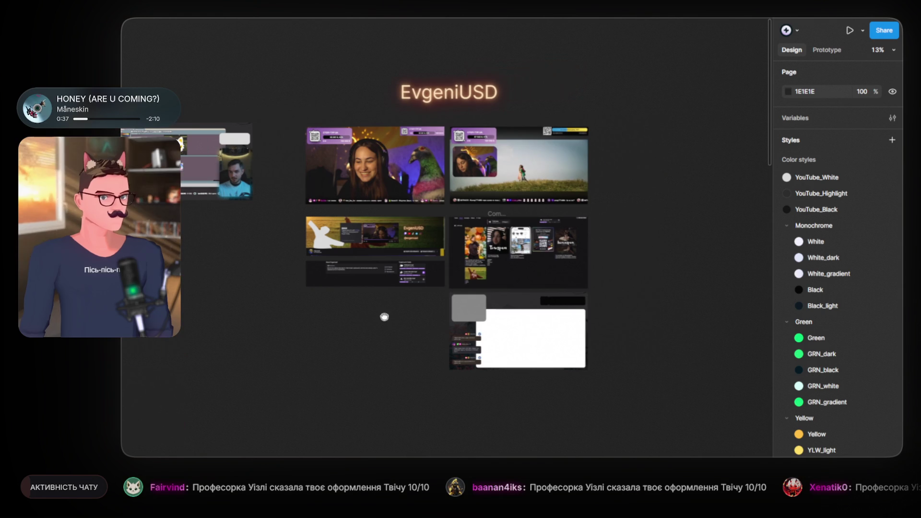
scroll(637, 278, "up", 2)
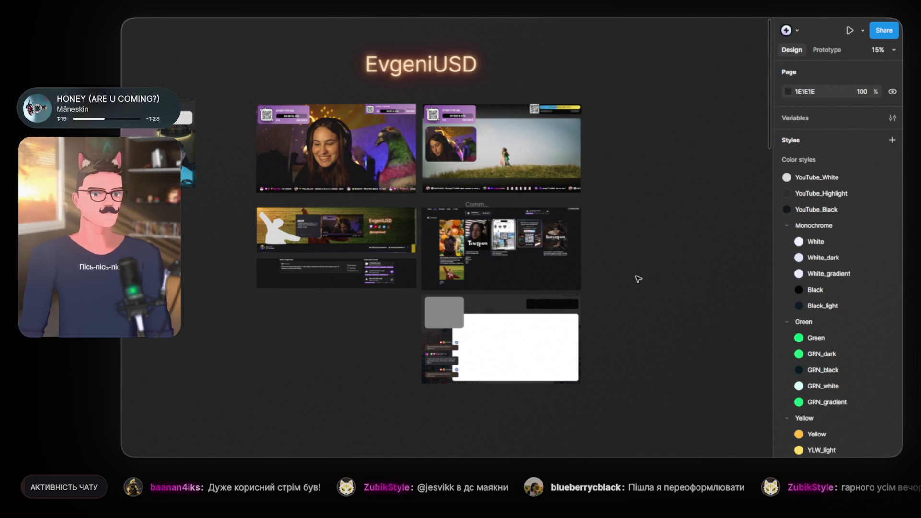
- Zoom to 249% on the pigeon and pan to centre its head
scroll(428, 143, "up", 5)
scroll(427, 143, "up", 10)
mouse_move(428, 136)
left_mouse_down()
mouse_move(540, 284)
mouse_move(588, 299)
mouse_move(601, 282)
left_mouse_up()
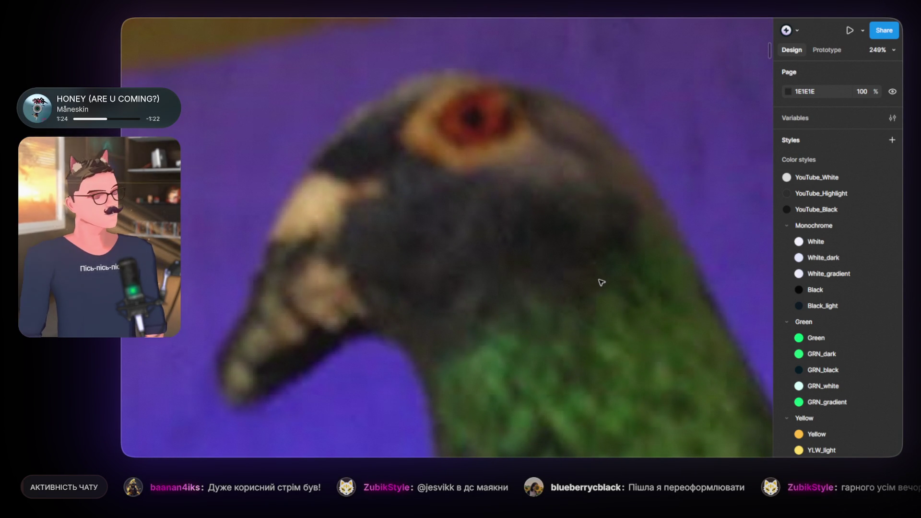